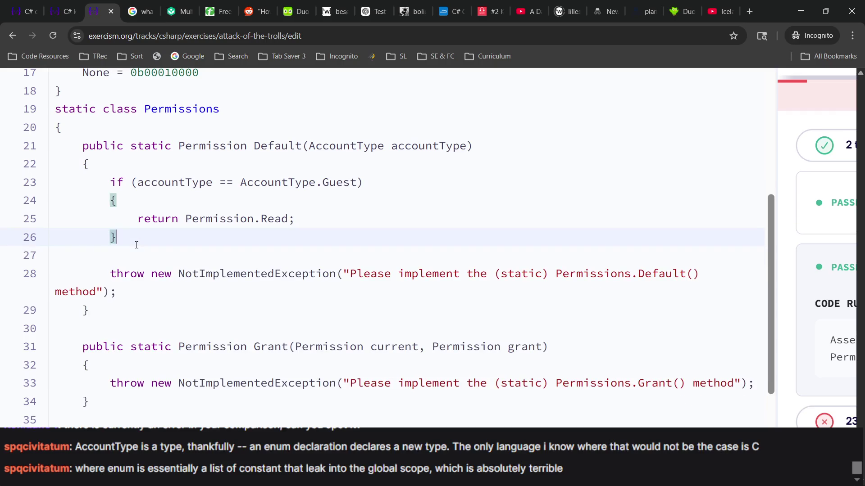
# Step: Begin an else-if after the Guest branch, pasting the accountType parameter into its condition
pyautogui.write('(acco')
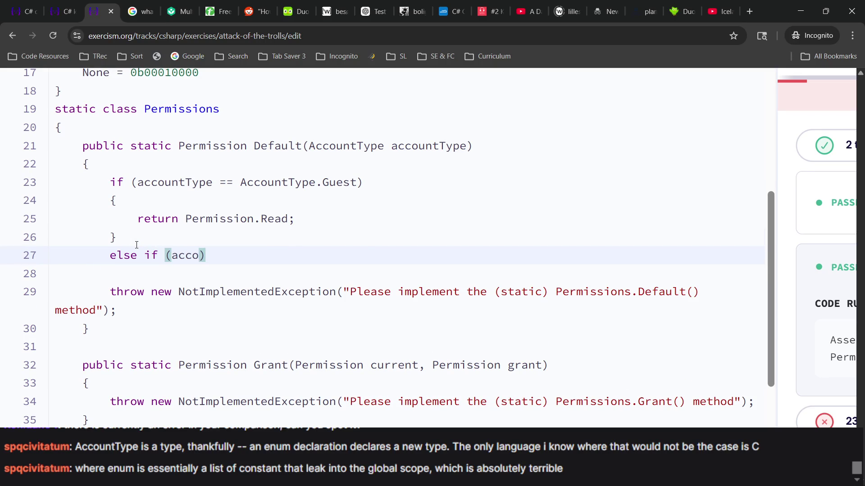
pyautogui.scroll(5, 356, 187)
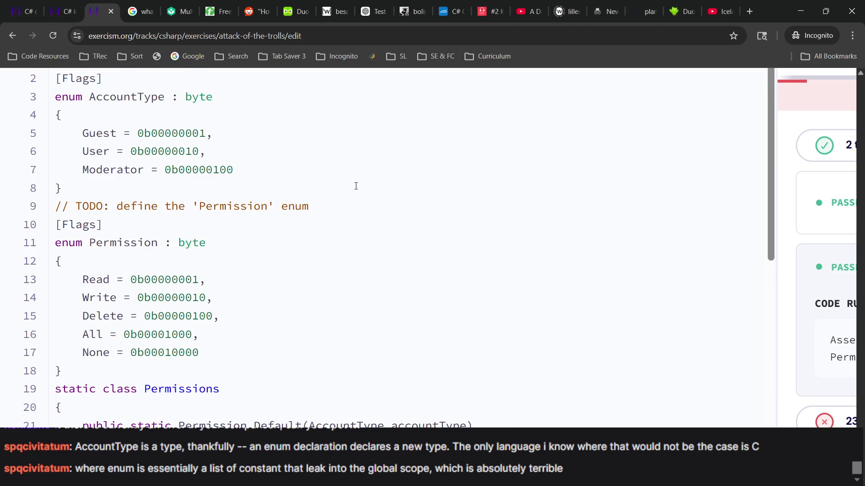
pyautogui.scroll(-4, 355, 186)
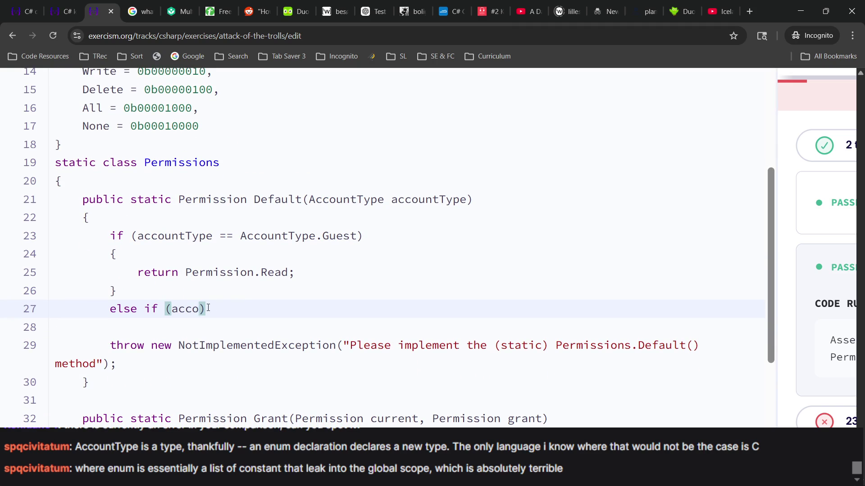
pyautogui.moveTo(200, 311); pyautogui.dragTo(172, 311)
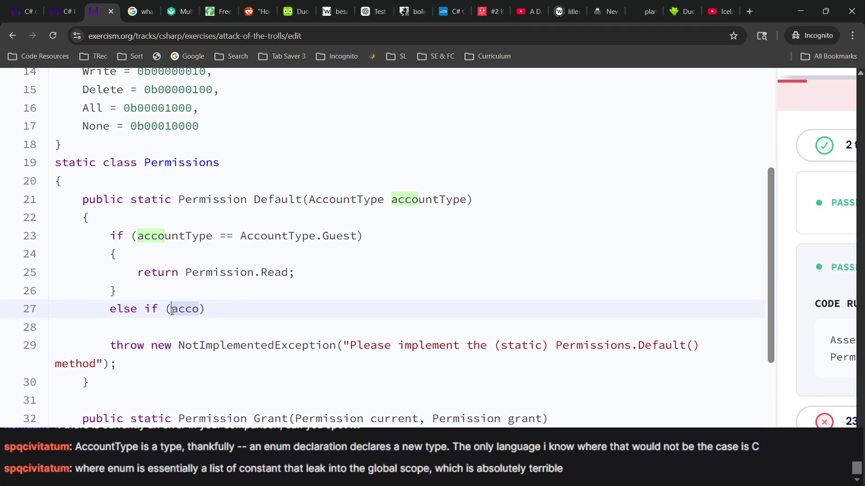
pyautogui.scroll(1, 241, 324)
pyautogui.write('Read')
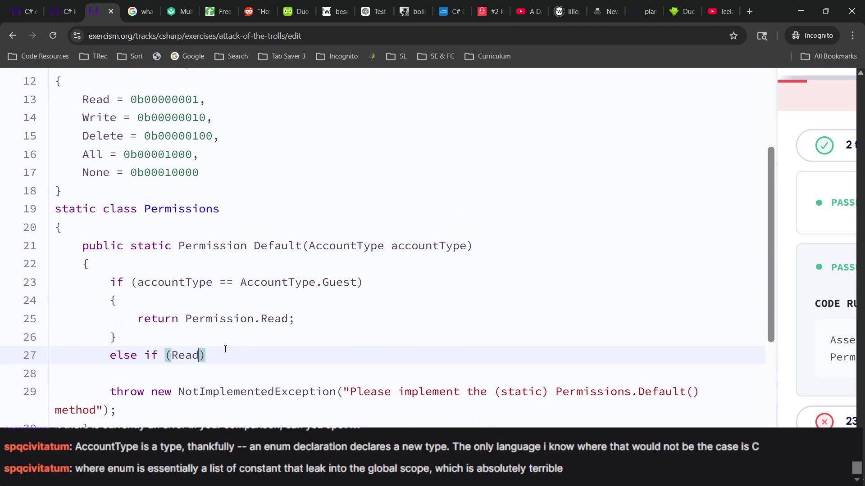
pyautogui.moveTo(309, 247)
pyautogui.mouseDown()
pyautogui.moveTo(469, 245)
pyautogui.moveTo(457, 236)
pyautogui.moveTo(467, 246)
pyautogui.mouseUp()
pyautogui.hotkey('ctrl', 'c')
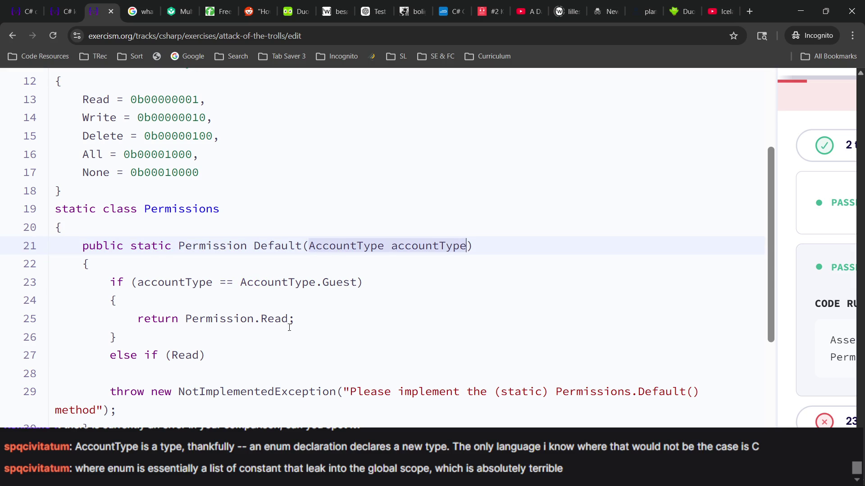
pyautogui.scroll(-5, 252, 347)
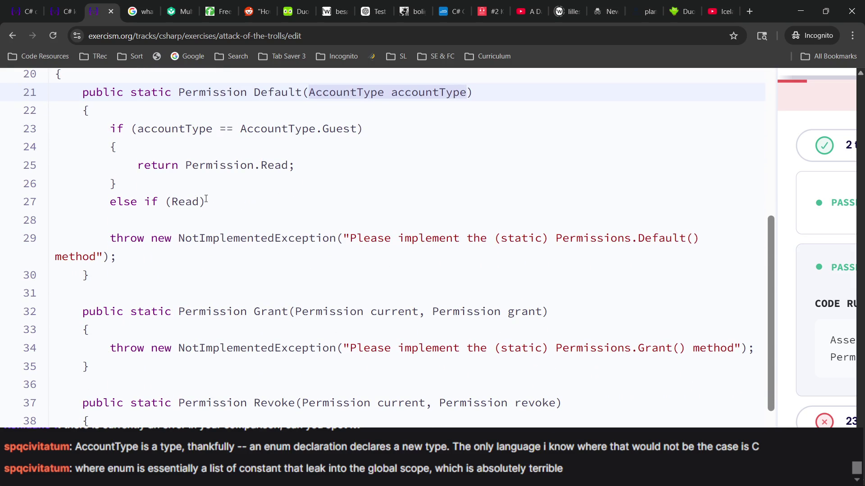
pyautogui.click(206, 199)
pyautogui.press('BackSpace')
pyautogui.press('BackSpace')
pyautogui.press('BackSpace')
pyautogui.hotkey('ctrl', 'v')
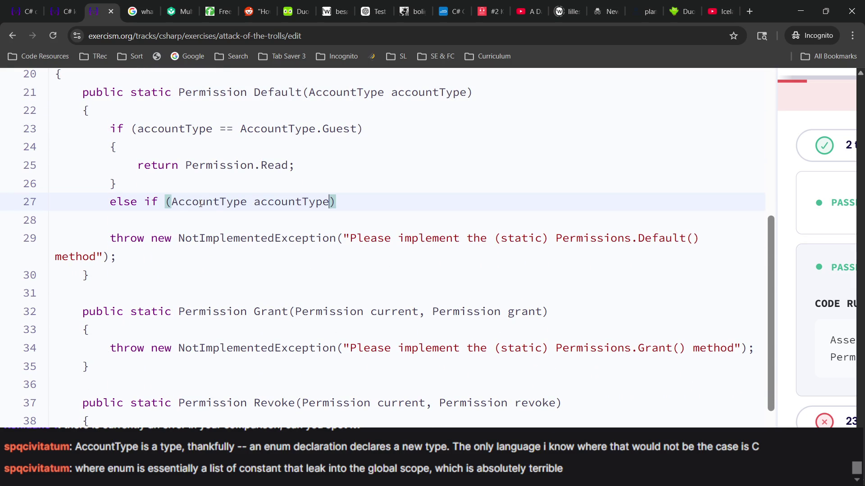
pyautogui.click(215, 218)
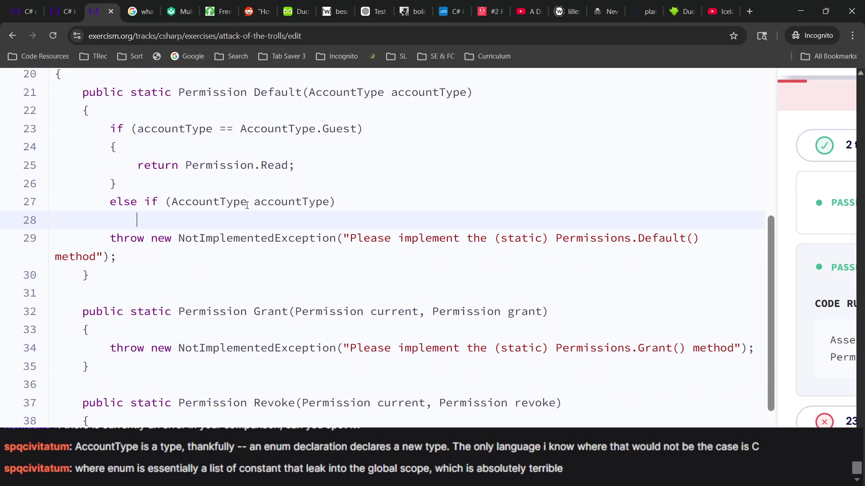
# Step: Reuse the Guest comparison as the condition, changed to accountType == AccountType.User
pyautogui.moveTo(352, 130); pyautogui.dragTo(138, 131)
pyautogui.hotkey('ctrl', 'c')
pyautogui.moveTo(334, 202); pyautogui.dragTo(171, 202)
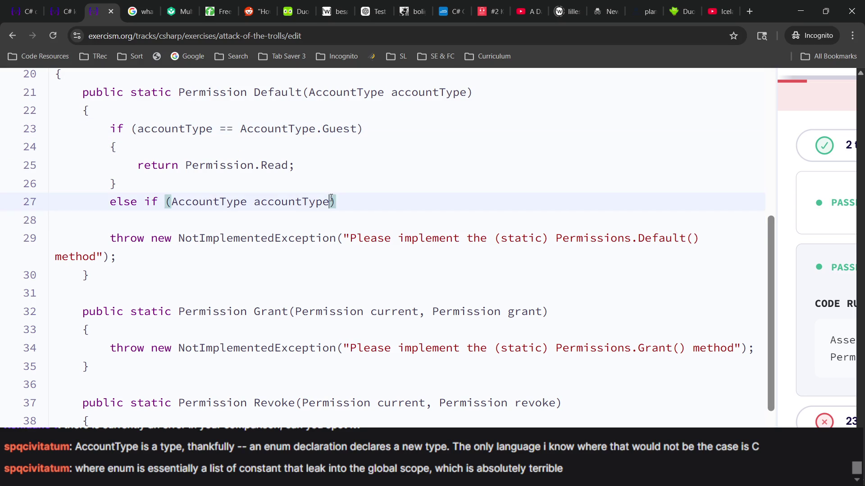
pyautogui.hotkey('ctrl', 'v')
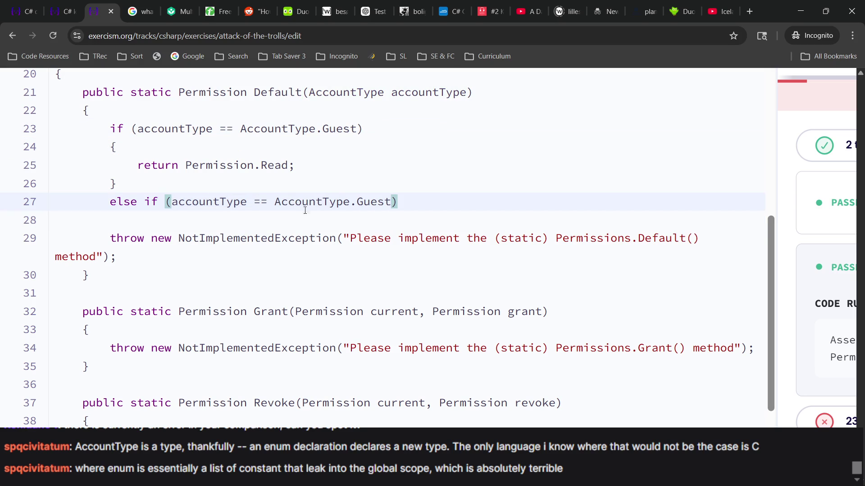
pyautogui.click(278, 221)
pyautogui.doubleClick(375, 202)
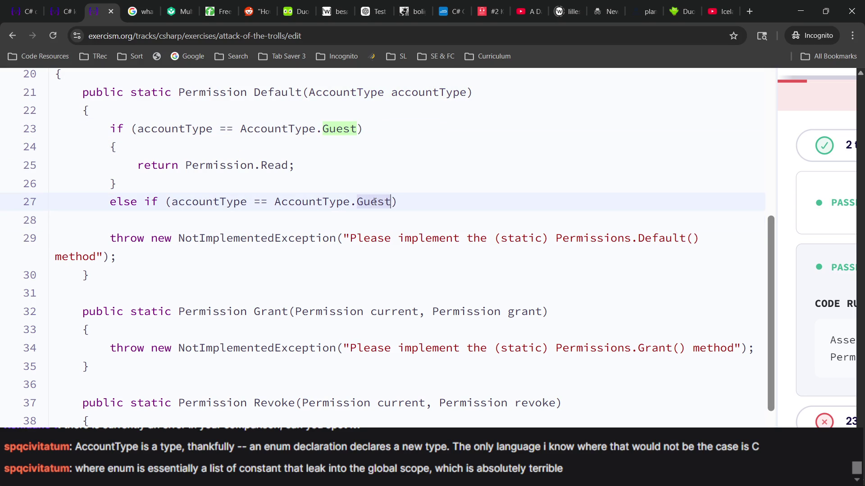
pyautogui.write('U')
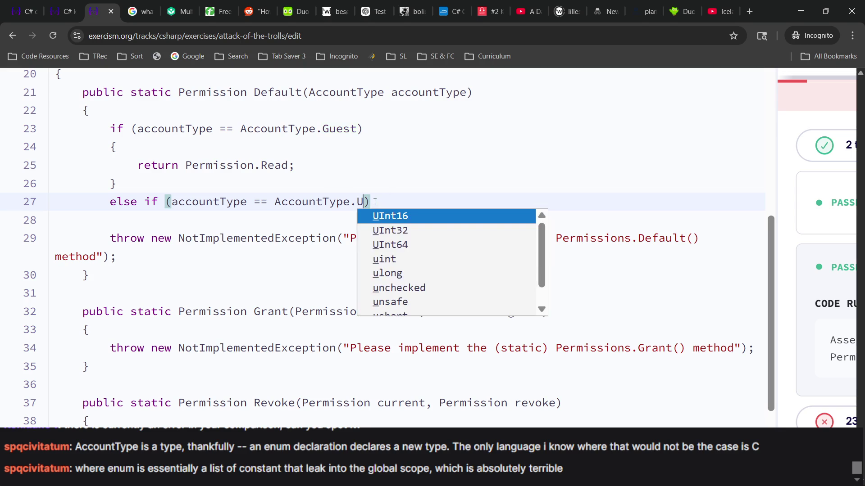
pyautogui.scroll(7, 375, 201)
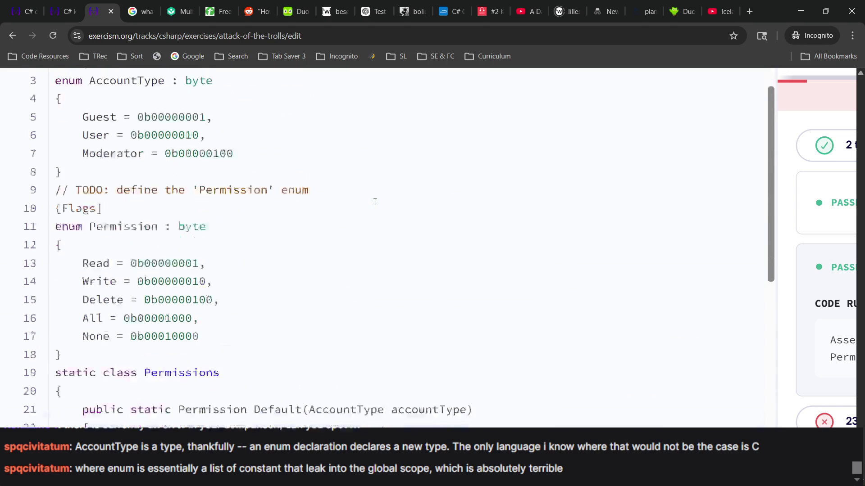
pyautogui.scroll(-5, 373, 203)
pyautogui.write('ser')
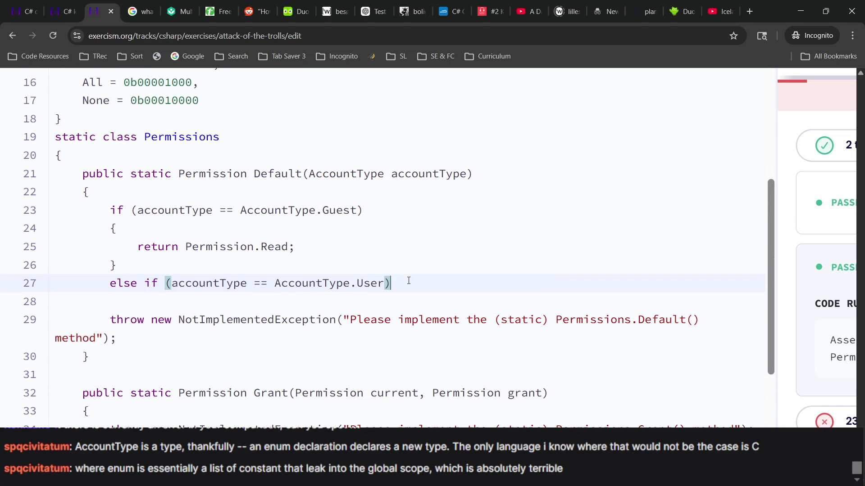
# Step: Add the braced branch body returning Permission.Read | Permission.Write
pyautogui.press('Return')
pyautogui.write('{')
pyautogui.press('Return')
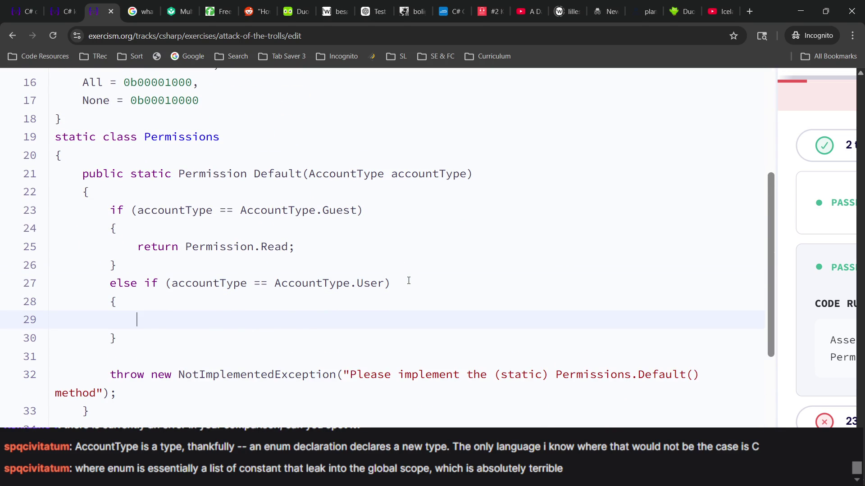
pyautogui.write('return')
pyautogui.scroll(2, 271, 263)
pyautogui.moveTo(287, 358); pyautogui.dragTo(186, 358)
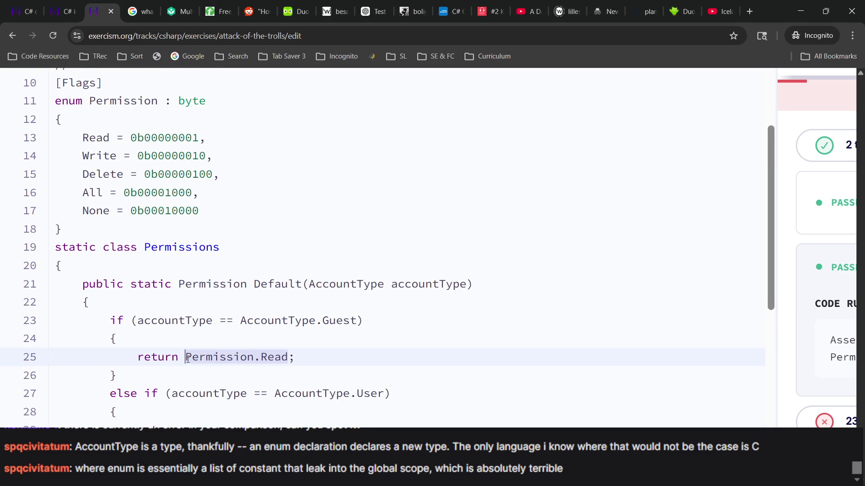
pyautogui.click(197, 425)
pyautogui.scroll(-3, 224, 423)
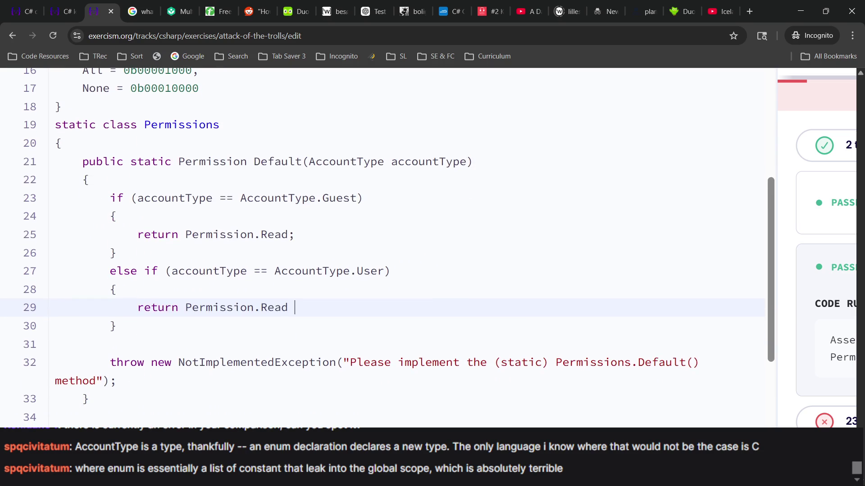
pyautogui.write('|')
pyautogui.write(' Permissio')
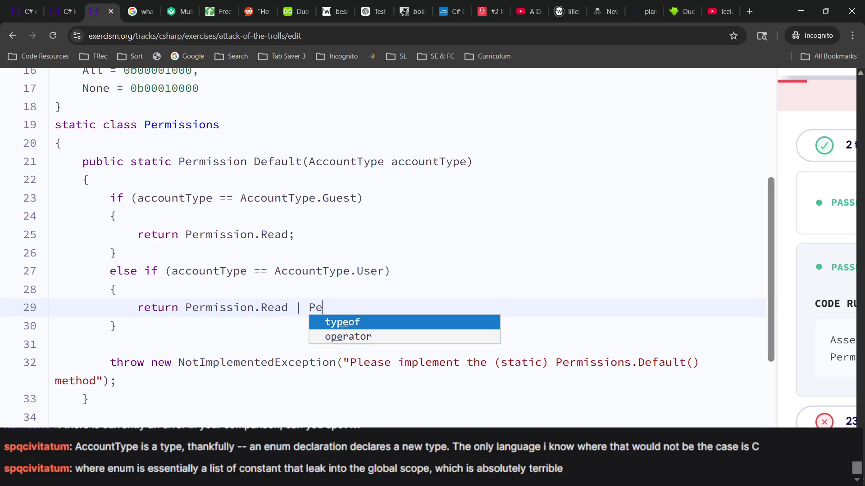
pyautogui.write('n.')
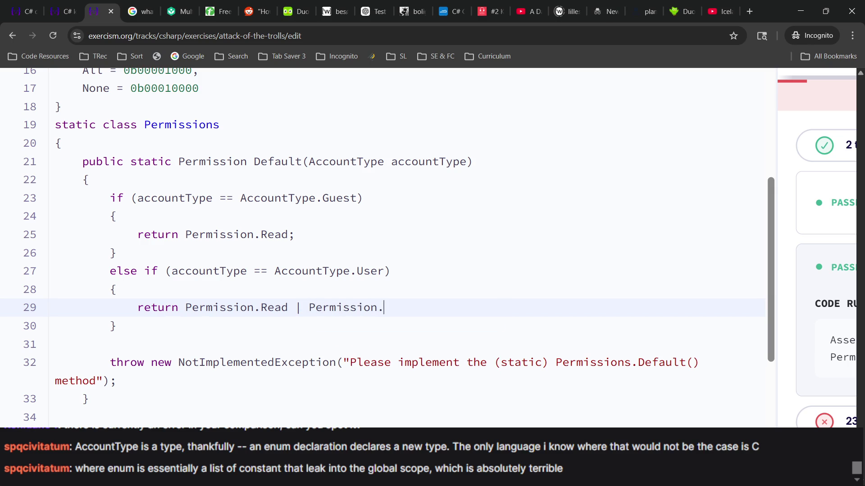
pyautogui.write('Write;')
# Step: Run the exercise tests with F2 on the updated Default method
pyautogui.click(277, 376)
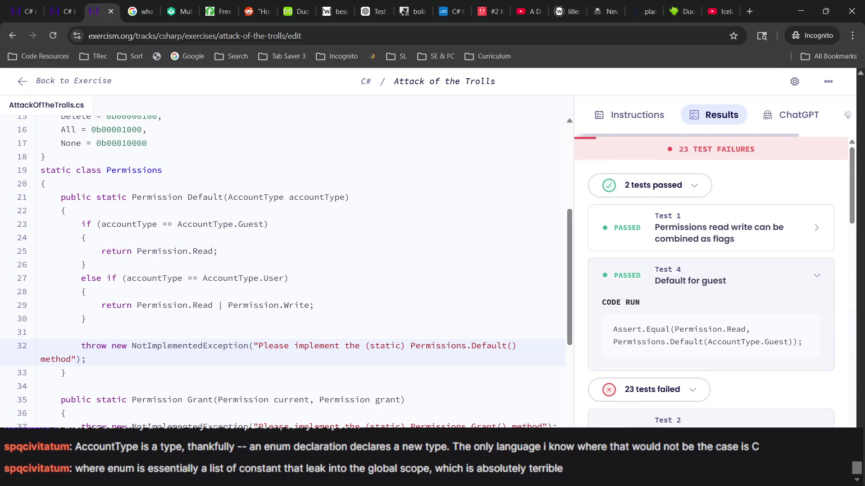
pyautogui.press('F2')
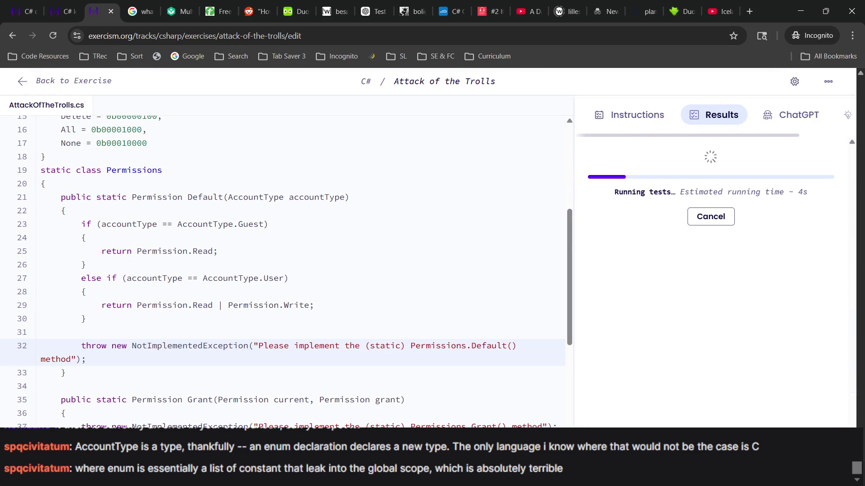
pyautogui.moveTo(594, 478)
pyautogui.click(619, 477)
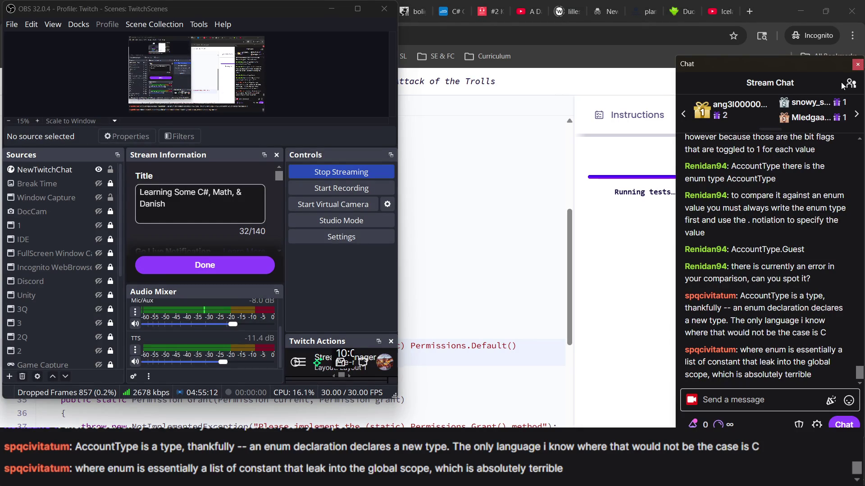
pyautogui.click(632, 251)
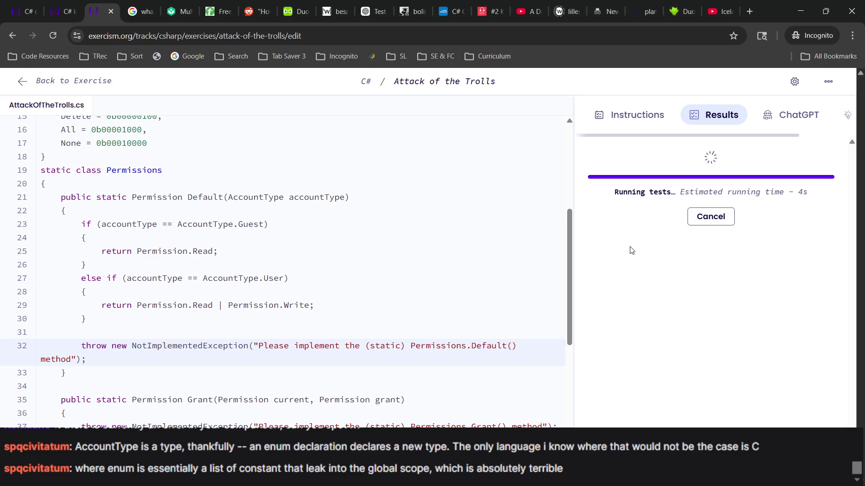
# Step: Rerun the tests after the timeout, which gives 3 passed and 22 failed
pyautogui.scroll(5, 441, 280)
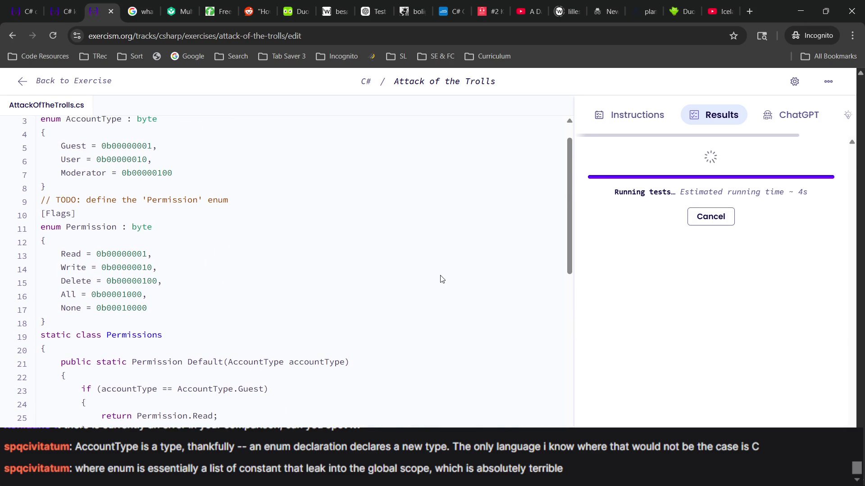
pyautogui.scroll(-3, 442, 280)
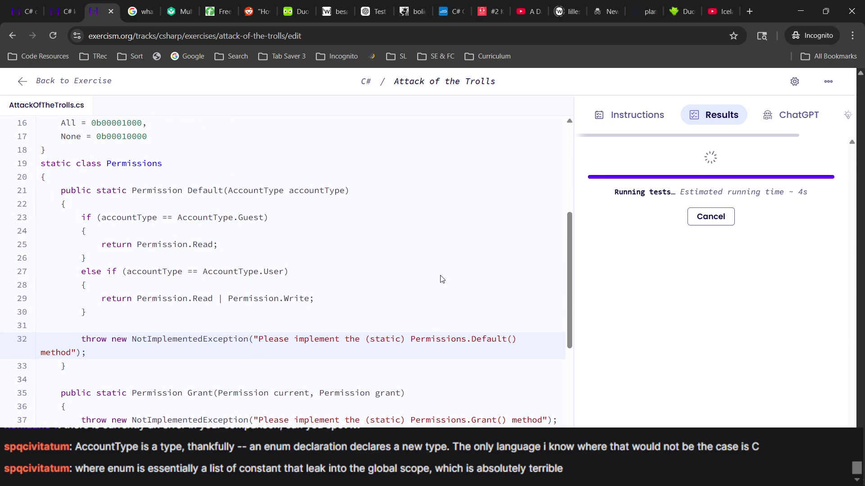
pyautogui.scroll(3, 442, 280)
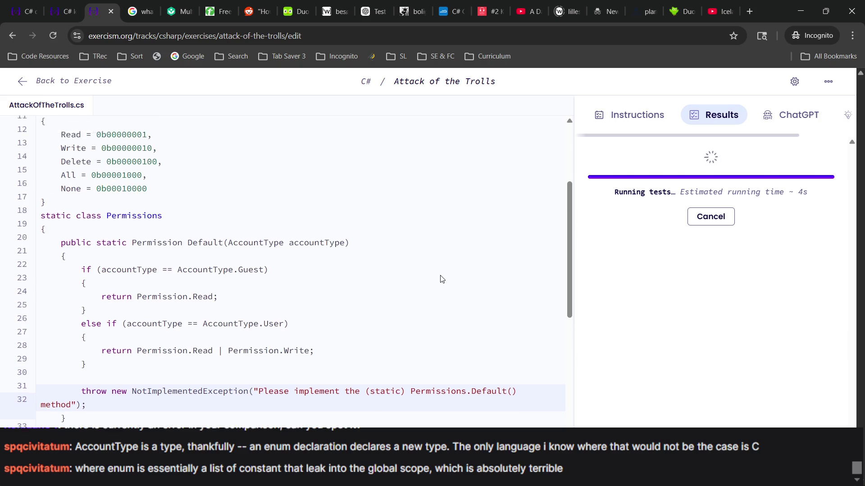
pyautogui.scroll(-5, 441, 276)
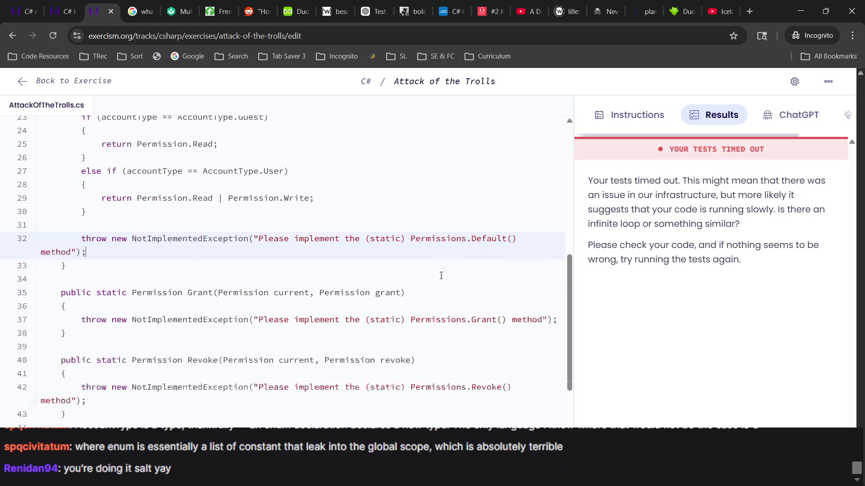
pyautogui.press('F2')
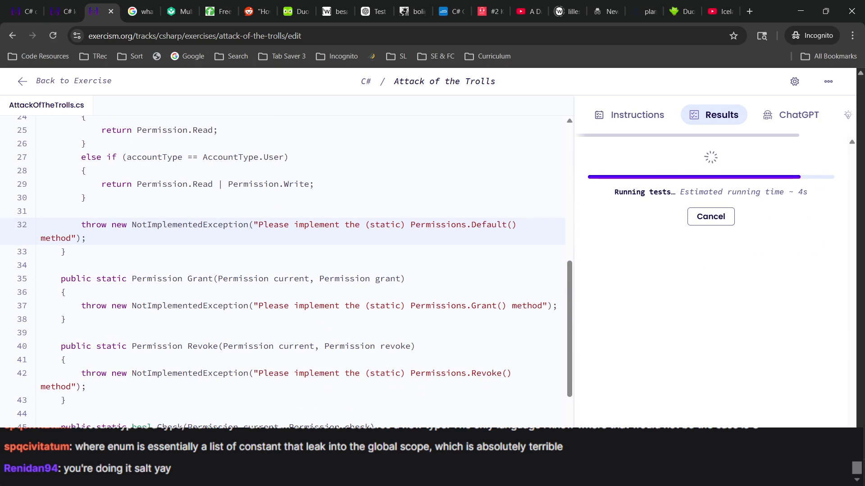
pyautogui.hotkey('alt', 'Tab')
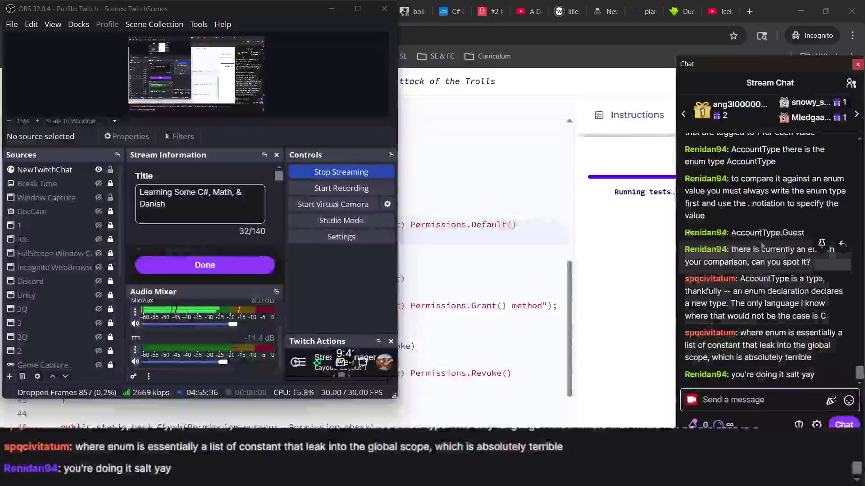
pyautogui.click(514, 256)
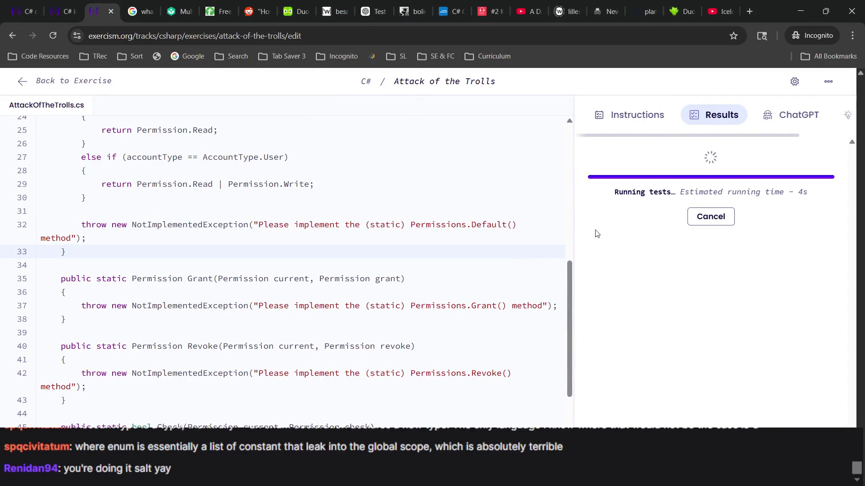
pyautogui.scroll(3, 490, 284)
pyautogui.scroll(4, 490, 284)
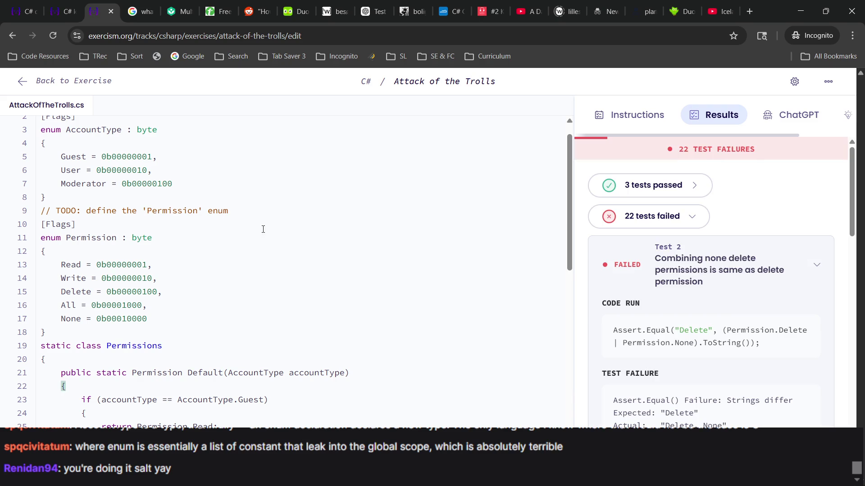
# Step: Review the passed tests, briefly expanding the Default for guest test details
pyautogui.scroll(-2, 290, 293)
pyautogui.scroll(3, 286, 293)
pyautogui.scroll(-5, 353, 244)
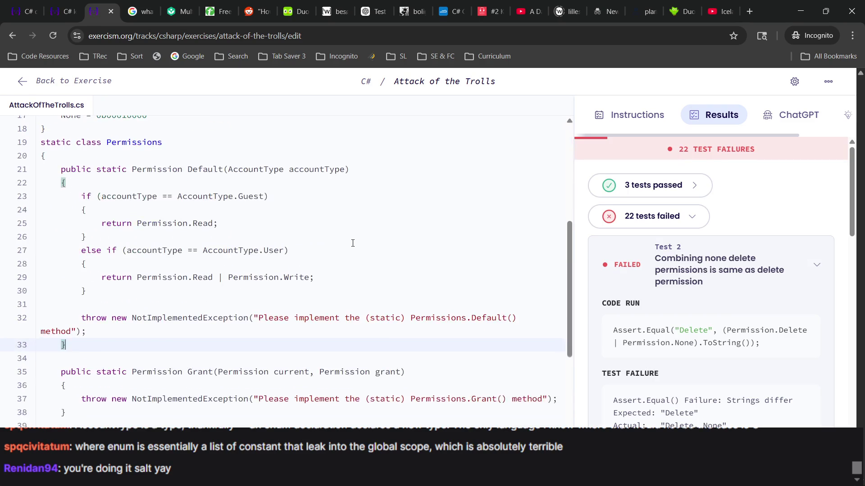
pyautogui.tripleClick(232, 280)
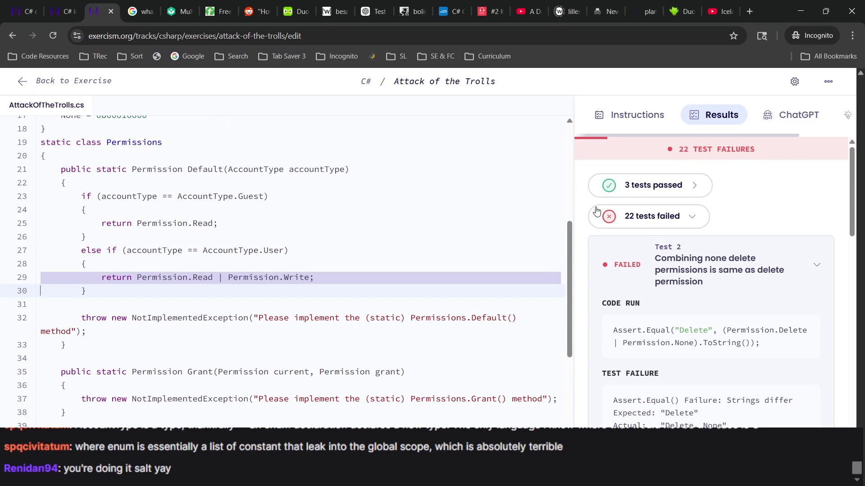
pyautogui.click(654, 192)
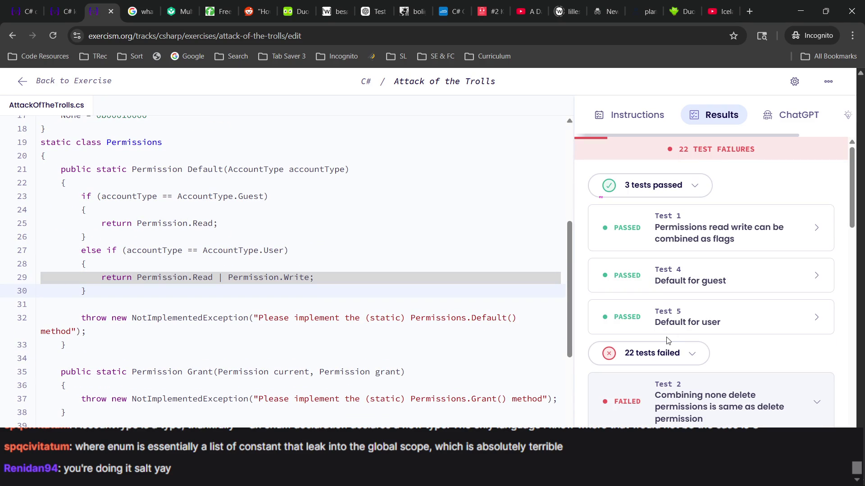
pyautogui.scroll(-3, 588, 237)
pyautogui.scroll(3, 588, 238)
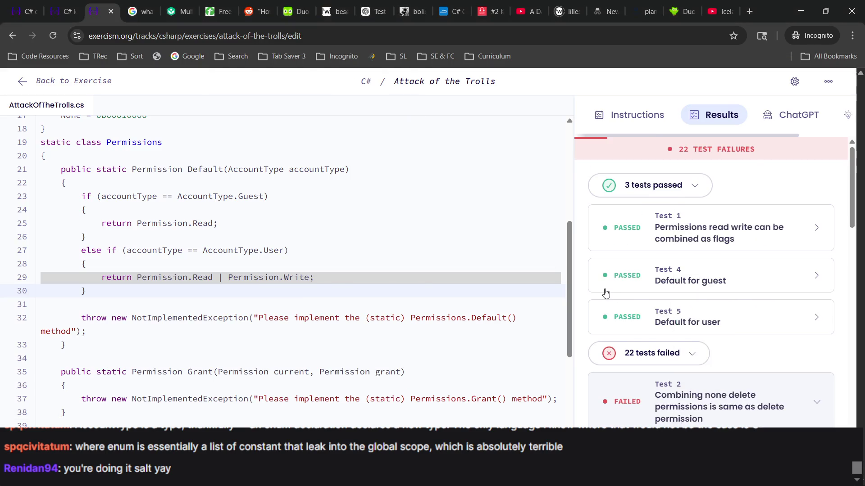
pyautogui.click(606, 290)
pyautogui.click(606, 290)
# Step: Start an else block after the User branch containing a return statement
pyautogui.click(107, 288)
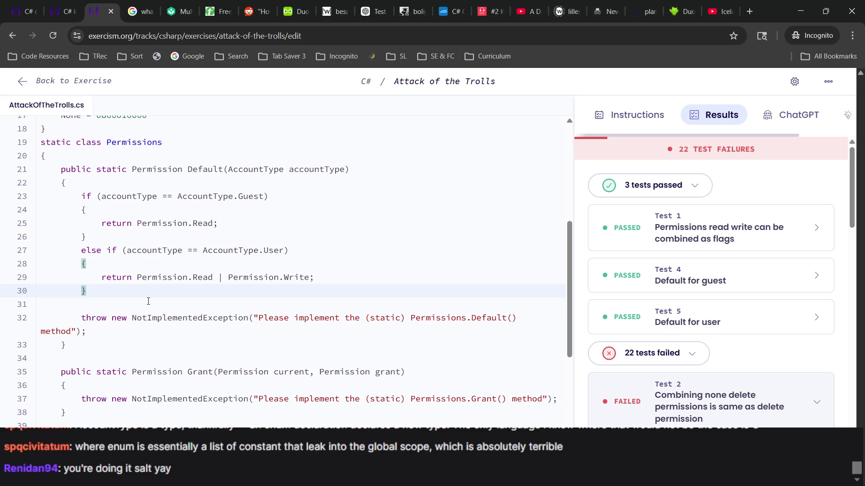
pyautogui.press('Return')
pyautogui.write('else')
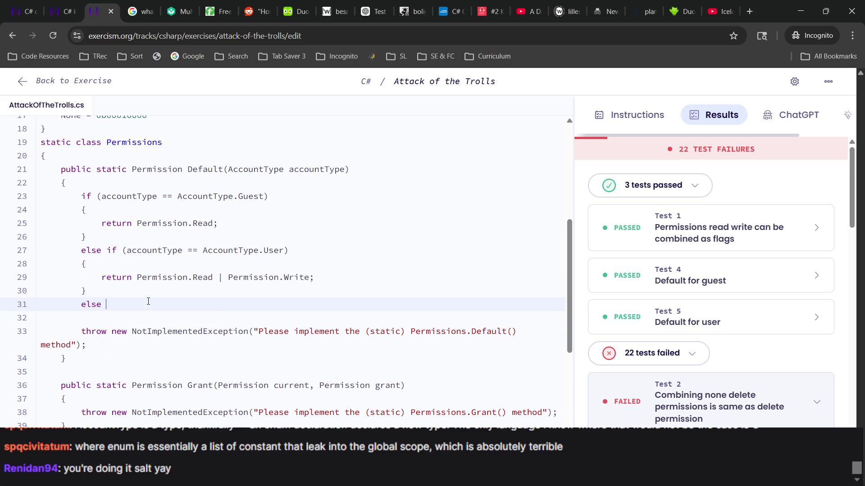
pyautogui.scroll(5, 148, 301)
pyautogui.scroll(-8, 149, 301)
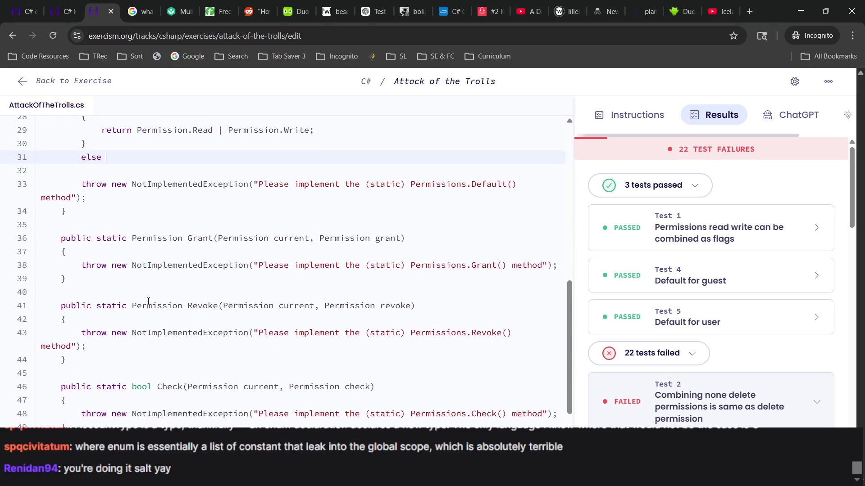
pyautogui.scroll(2, 148, 301)
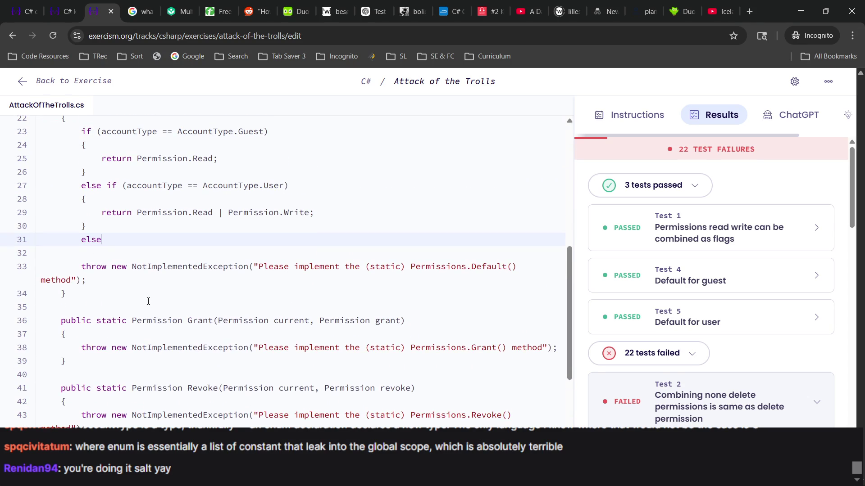
pyautogui.press('Return')
pyautogui.write('{')
pyautogui.press('Return')
pyautogui.write('return')
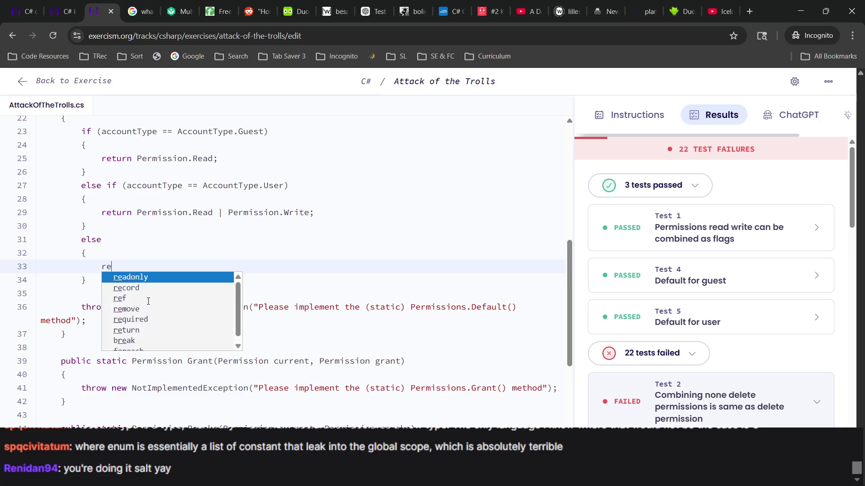
pyautogui.press('Escape')
# Step: Make the else branch return Permission.All, checking the enum's All member
pyautogui.scroll(5, 148, 302)
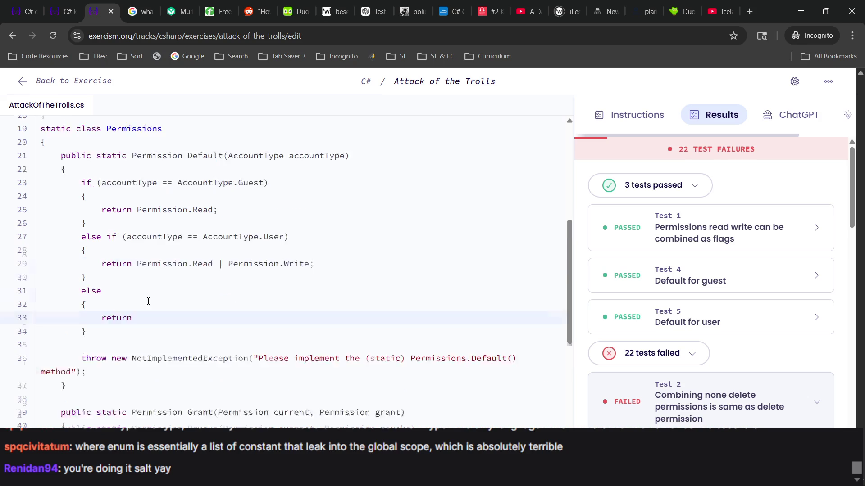
pyautogui.scroll(1, 150, 301)
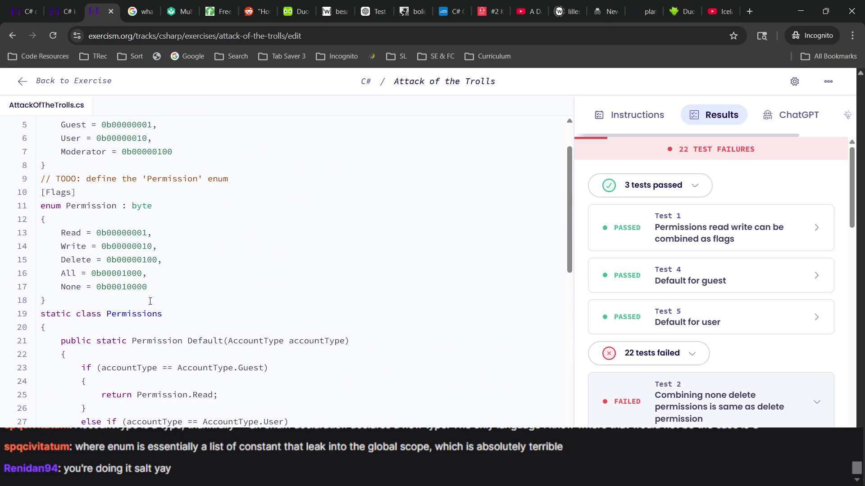
pyautogui.scroll(-5, 150, 301)
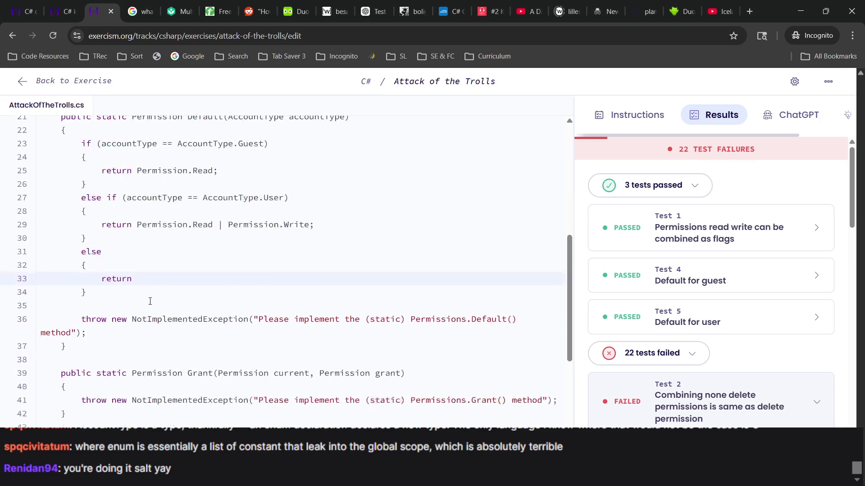
pyautogui.scroll(6, 68, 284)
pyautogui.doubleClick(65, 280)
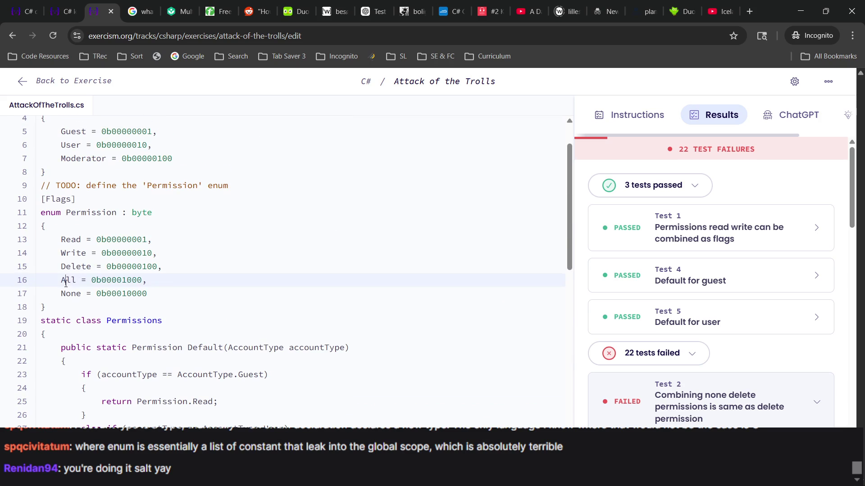
pyautogui.scroll(-5, 122, 300)
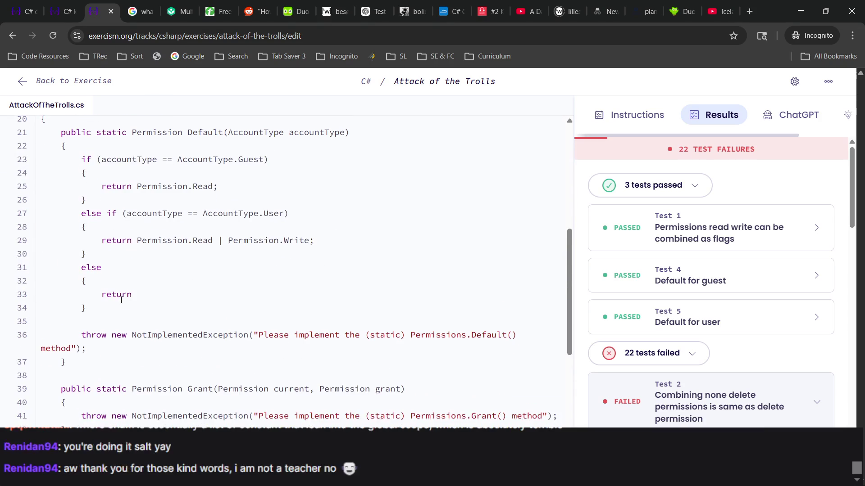
pyautogui.click(172, 303)
pyautogui.click(165, 294)
pyautogui.write('Permission')
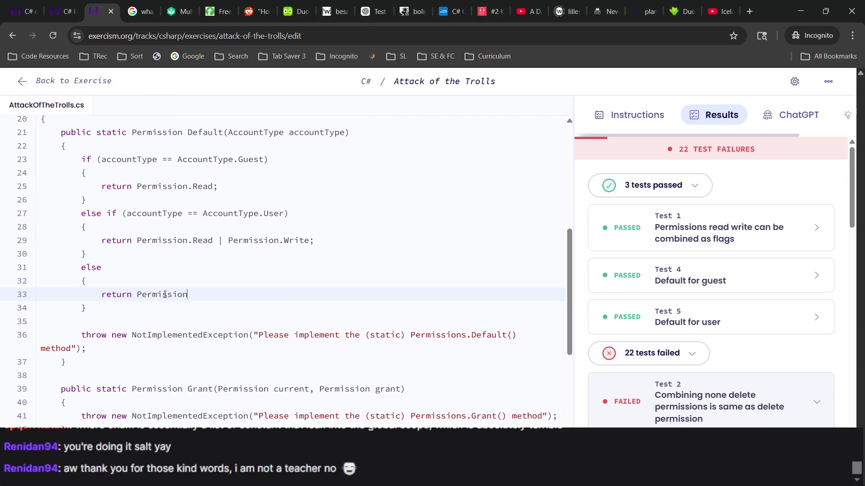
pyautogui.scroll(6, 165, 294)
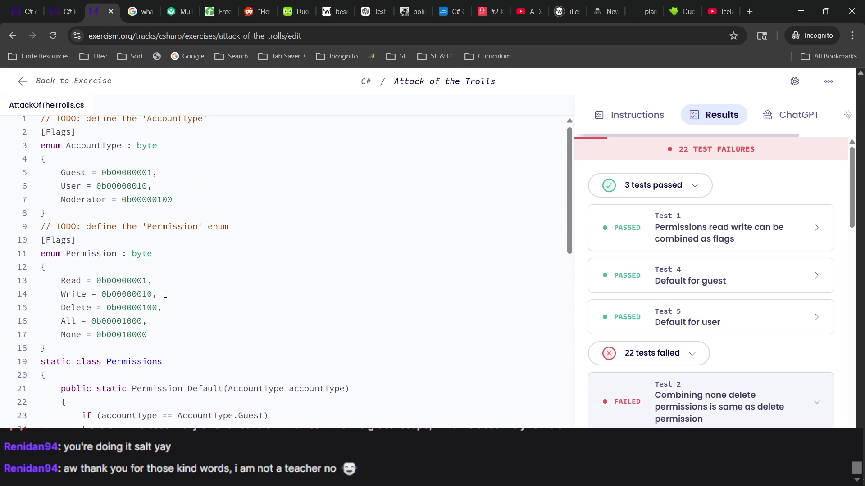
pyautogui.scroll(-4, 165, 295)
pyautogui.write('All')
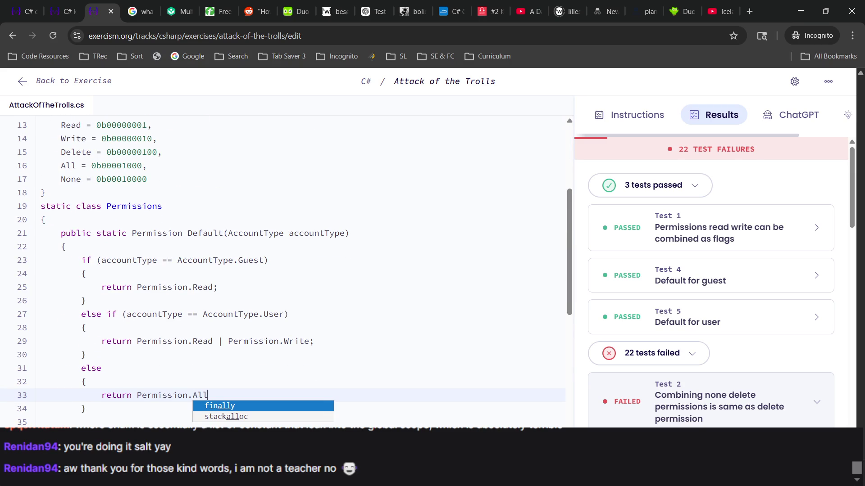
# Step: End the return Permission.All statement with a semicolon
pyautogui.hotkey('alt', 'Tab')
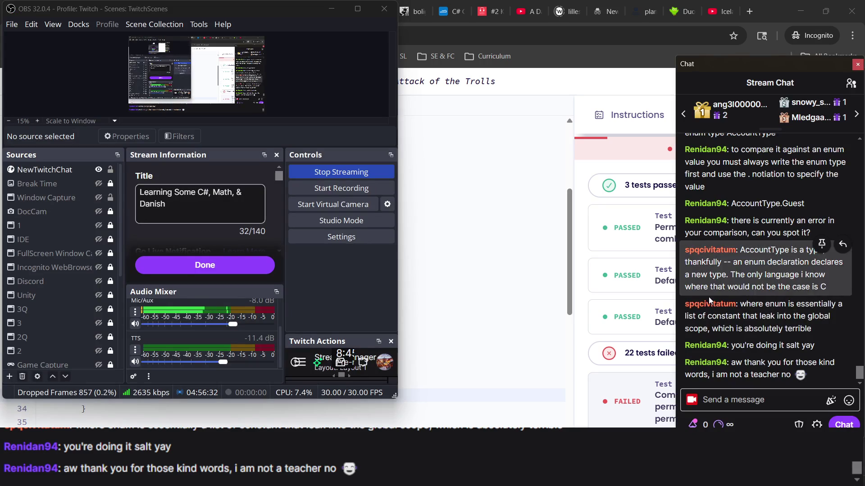
pyautogui.click(485, 313)
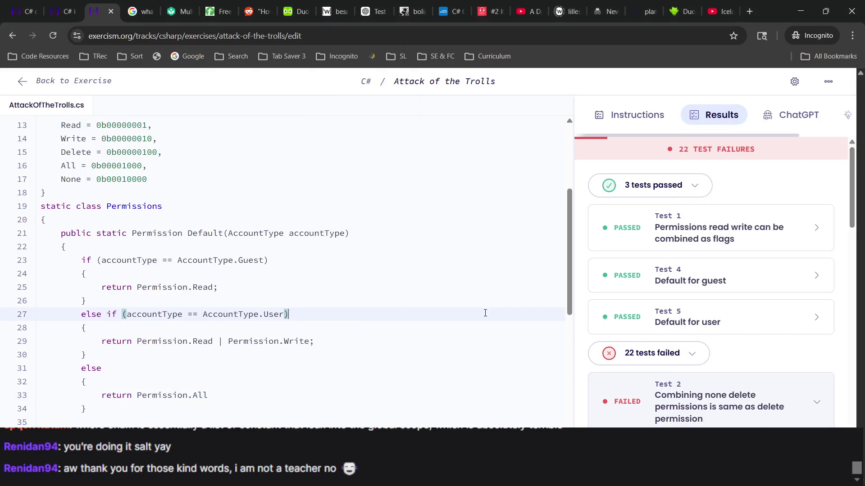
pyautogui.click(323, 352)
pyautogui.scroll(-3, 322, 351)
pyautogui.click(256, 251)
pyautogui.write(';')
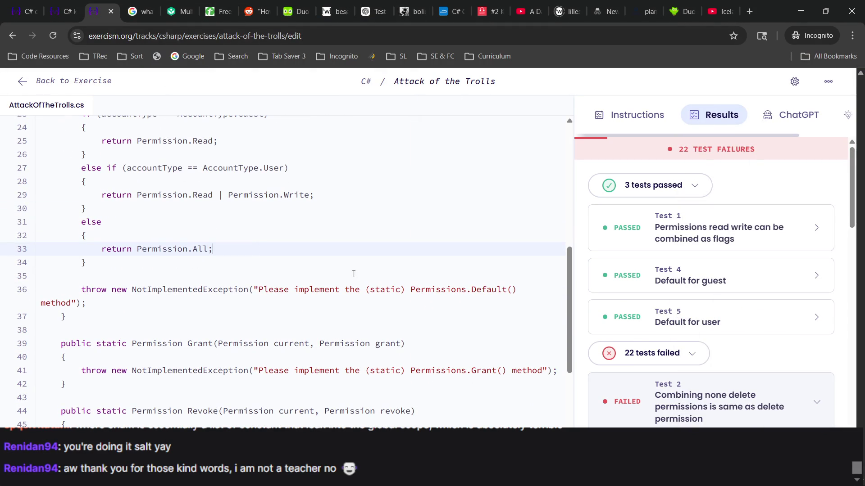
# Step: Switch to the exercise instructions page
pyautogui.tripleClick(169, 250)
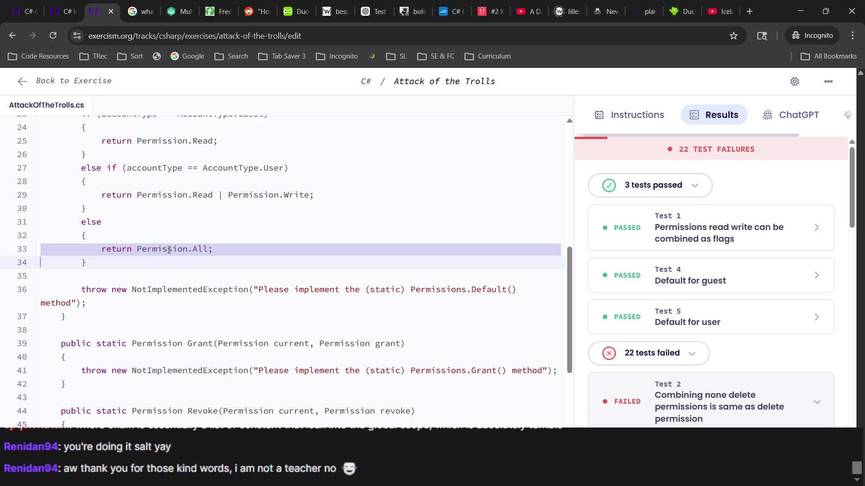
pyautogui.hotkey('ctrl', 'pageup')
pyautogui.scroll(5, 479, 291)
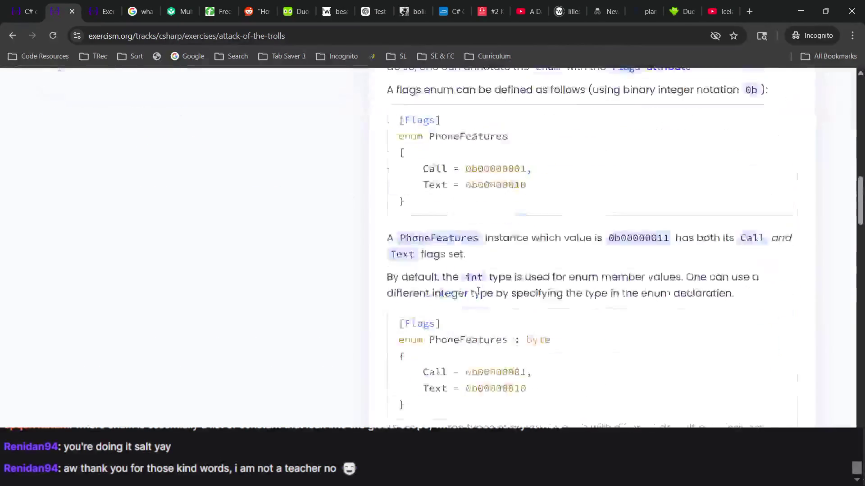
# Step: Read through the Attributes and Flag Enums introduction, then go back to AttackOfTheTrolls.cs
pyautogui.scroll(10, 478, 291)
pyautogui.scroll(5, 447, 259)
pyautogui.moveTo(382, 271); pyautogui.dragTo(432, 423)
pyautogui.scroll(-7, 514, 373)
pyautogui.moveTo(508, 412)
pyautogui.mouseDown()
pyautogui.moveTo(498, 255)
pyautogui.moveTo(469, 150)
pyautogui.mouseUp()
pyautogui.scroll(5, 469, 162)
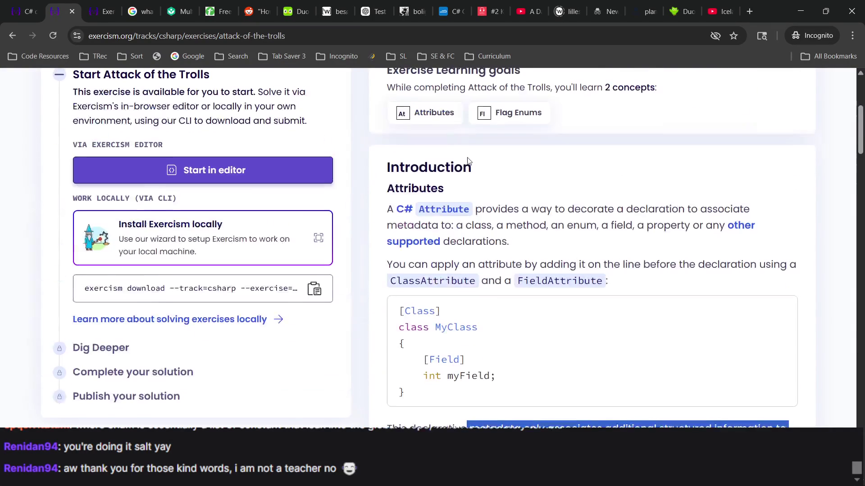
pyautogui.scroll(-5, 462, 309)
pyautogui.scroll(4, 462, 308)
pyautogui.click(97, 11)
pyautogui.click(205, 305)
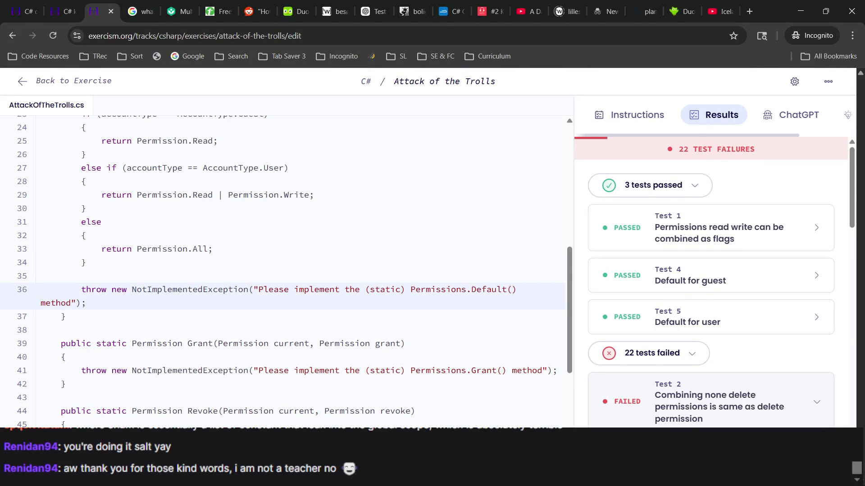
# Step: Rerun the tests with F2 and expand the passed list: still 3 passed, 22 failed
pyautogui.press('F2')
pyautogui.scroll(2, 468, 345)
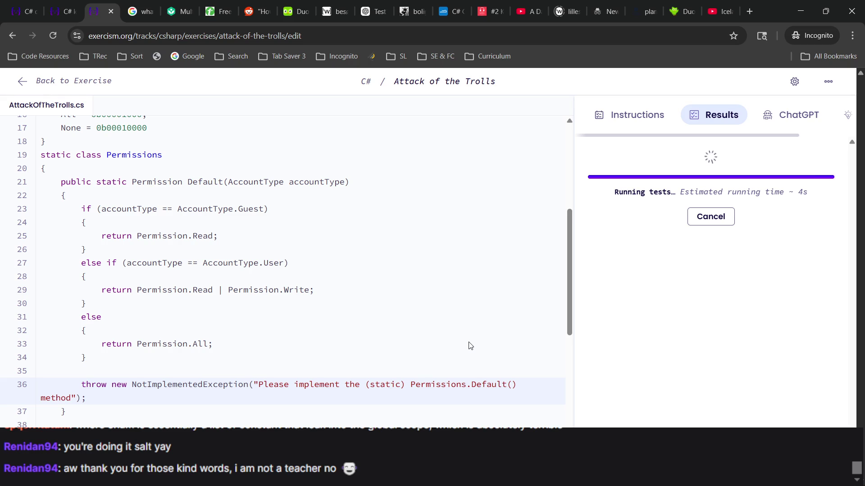
pyautogui.scroll(1, 470, 345)
pyautogui.scroll(3, 471, 346)
pyautogui.scroll(-6, 471, 346)
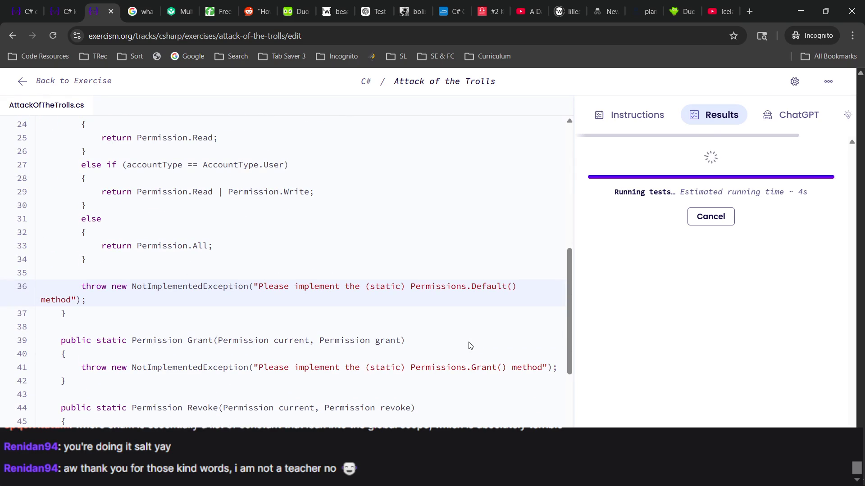
pyautogui.scroll(-1, 470, 345)
pyautogui.scroll(4, 469, 342)
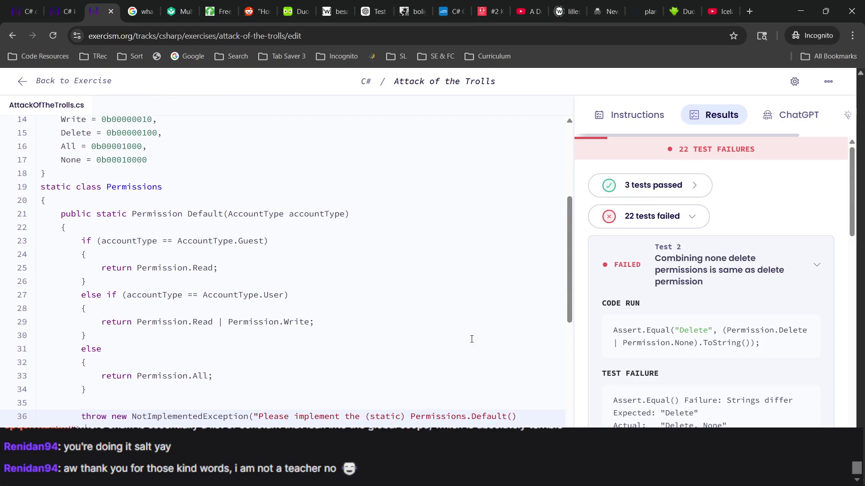
pyautogui.click(673, 192)
pyautogui.scroll(-1, 668, 202)
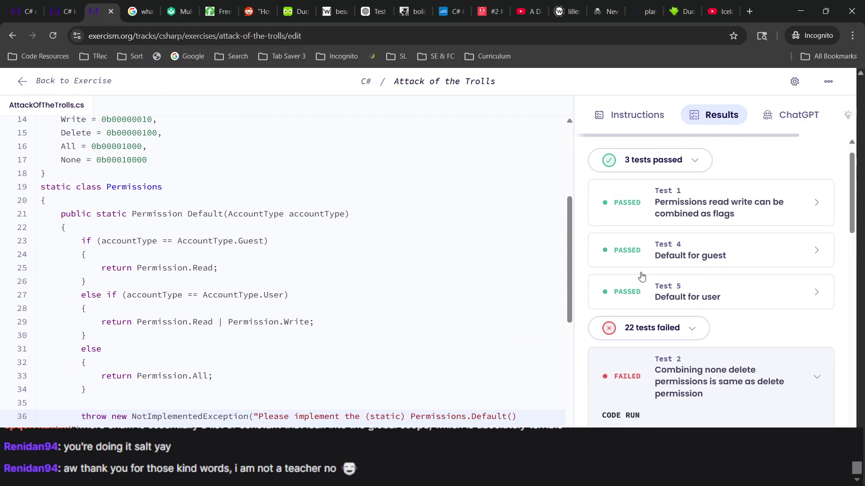
pyautogui.scroll(-2, 214, 326)
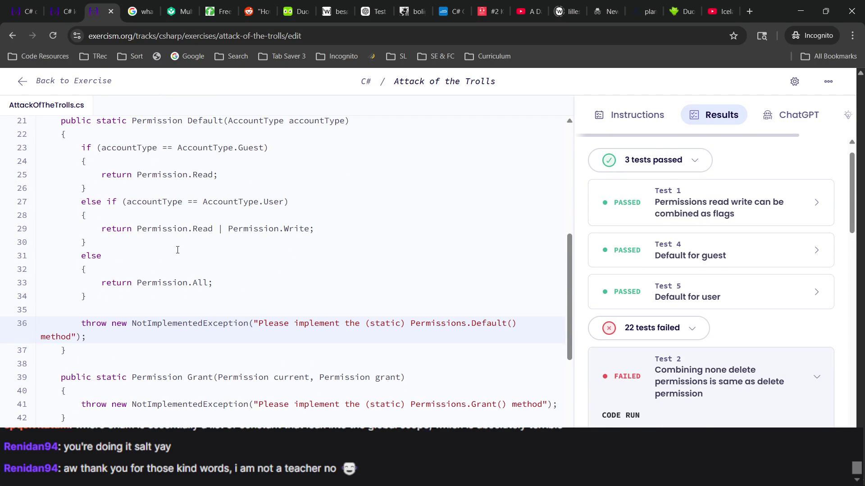
pyautogui.scroll(1, 199, 311)
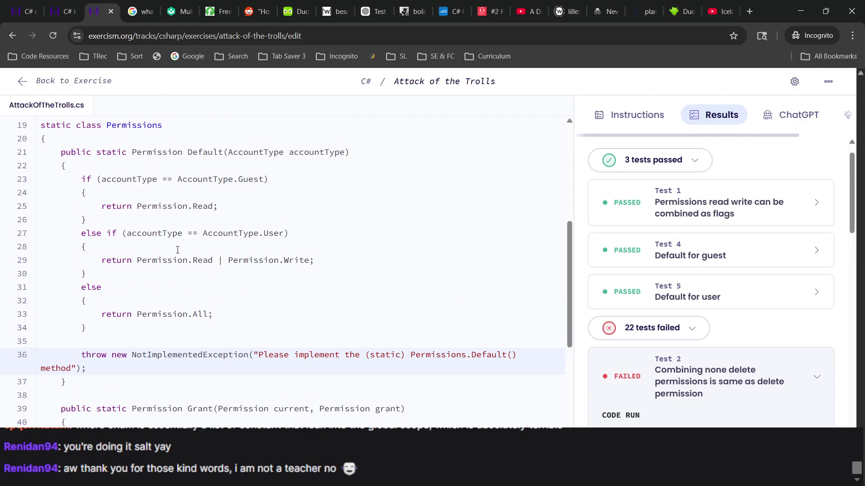
pyautogui.click(311, 266)
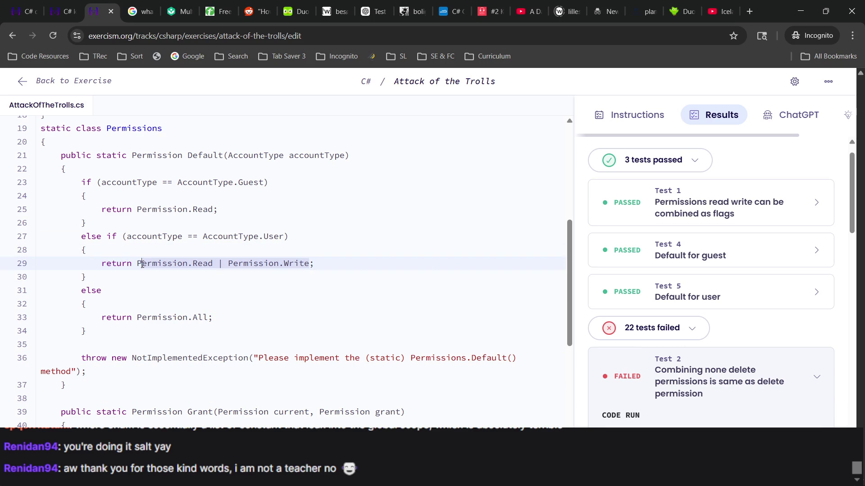
# Step: Change the else return to Read | Write | Delete | All and run the tests
pyautogui.click(138, 317)
pyautogui.write('Permission.Read | Permission.Write')
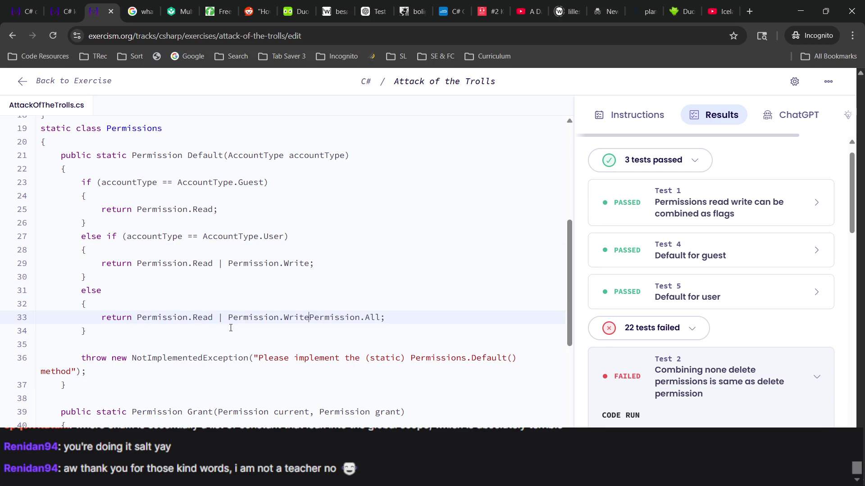
pyautogui.write('"')
pyautogui.press('BackSpace')
pyautogui.press('BackSpace')
pyautogui.write('|')
pyautogui.press('BackSpace')
pyautogui.write('| Permis')
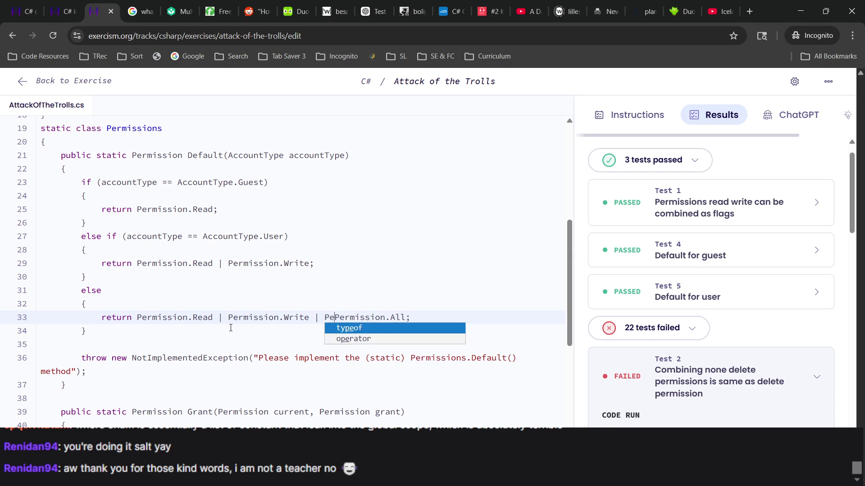
pyautogui.write('sion.Del')
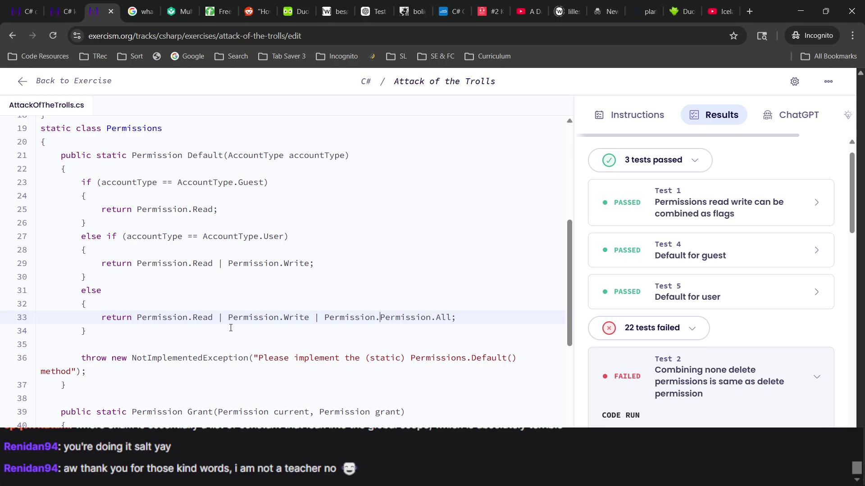
pyautogui.write('ete')
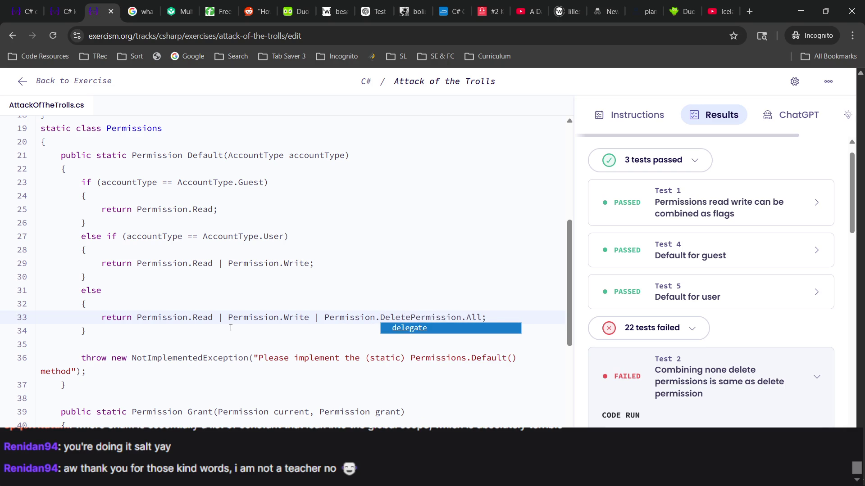
pyautogui.write(' |')
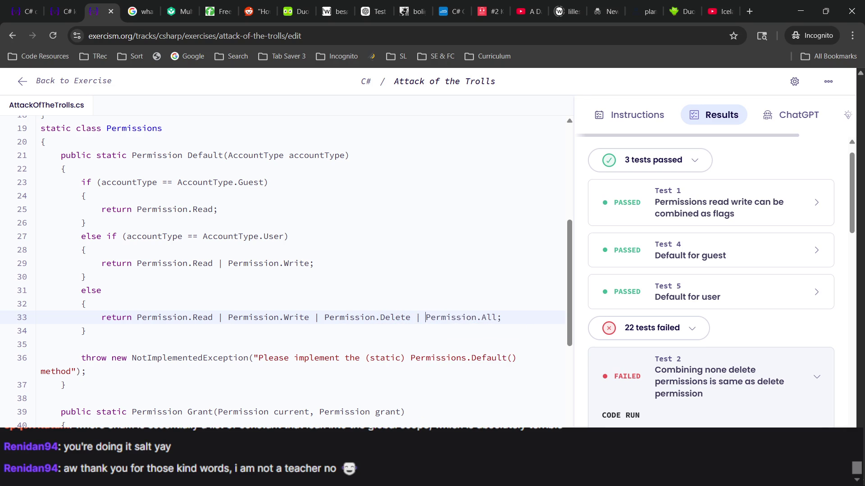
pyautogui.press('F2')
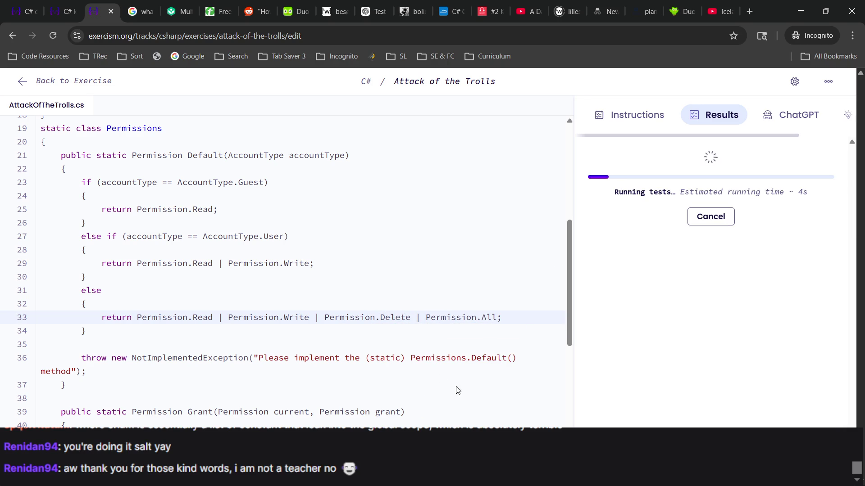
# Step: Inspect the finished run's passed and failed test groups: 3 passed, 22 failed
pyautogui.scroll(-3, 453, 278)
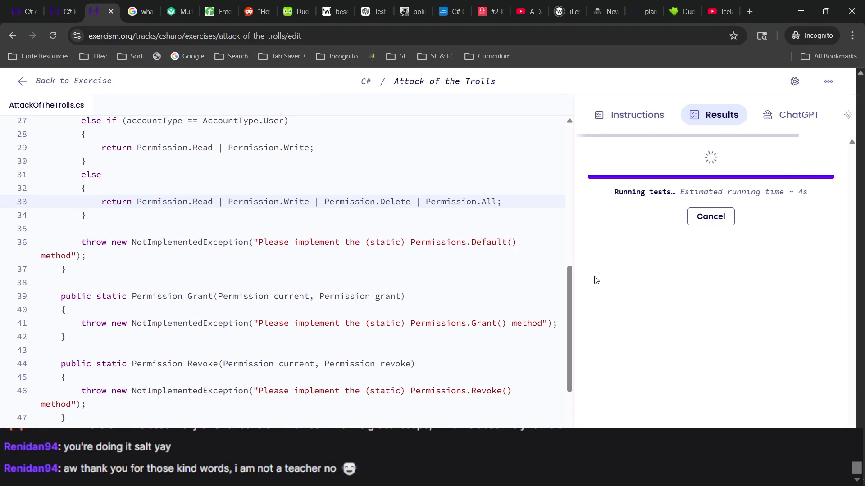
pyautogui.scroll(2, 514, 351)
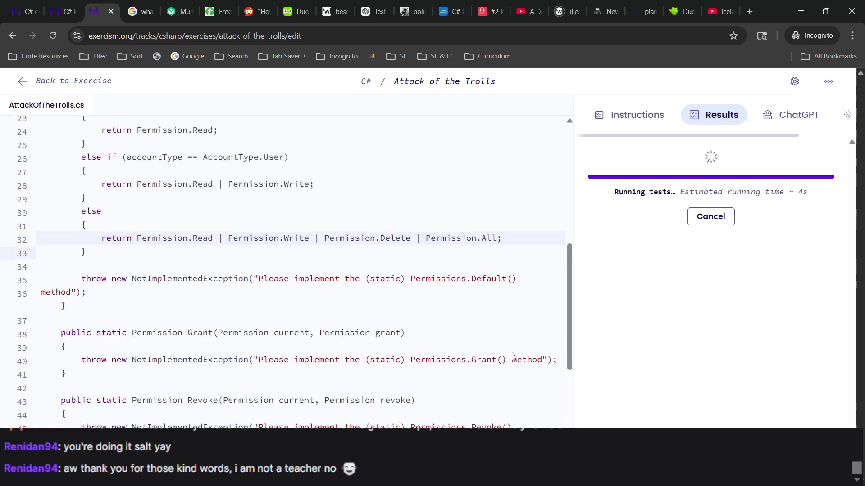
pyautogui.scroll(5, 512, 353)
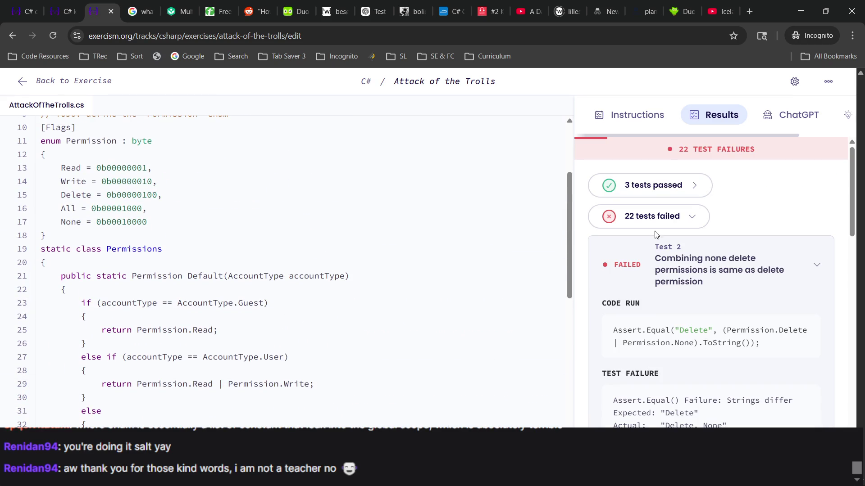
pyautogui.click(663, 186)
pyautogui.scroll(-4, 663, 189)
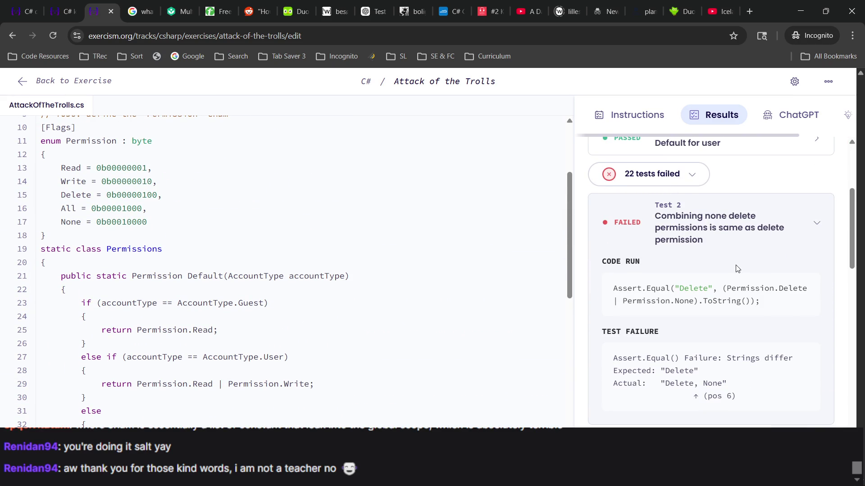
pyautogui.scroll(2, 711, 270)
pyautogui.click(684, 237)
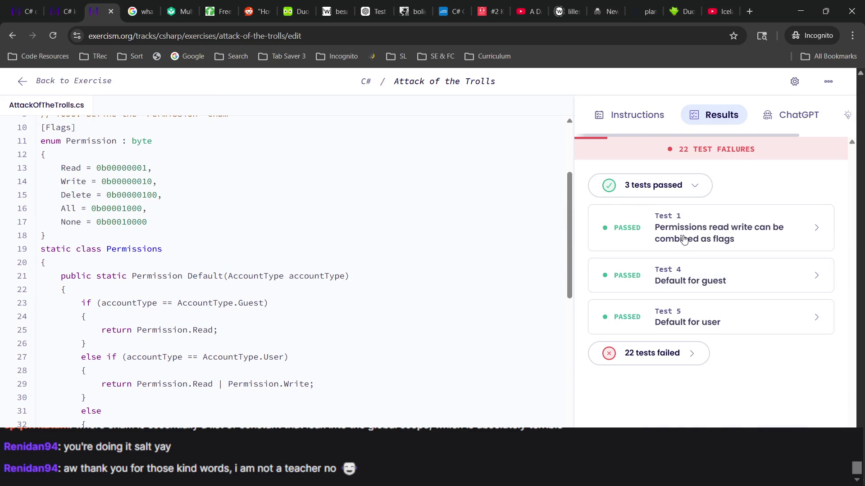
pyautogui.click(684, 188)
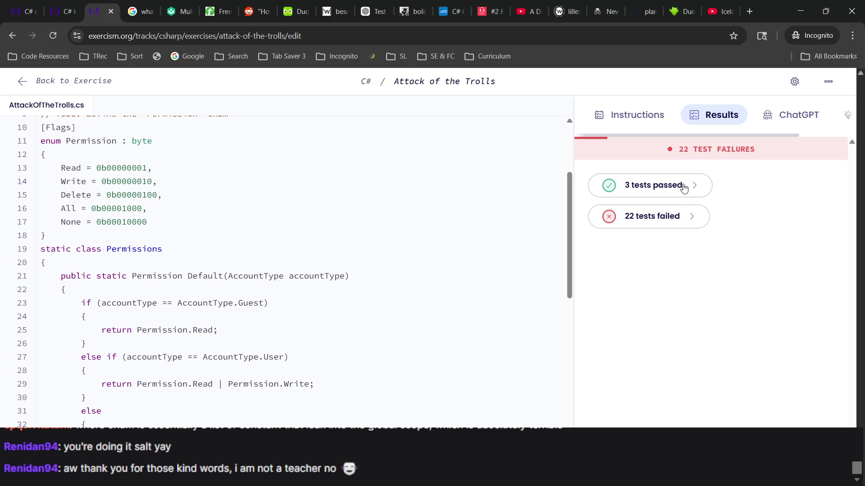
# Step: Reread the Task 1 instructions
pyautogui.click(647, 123)
pyautogui.scroll(3, 719, 273)
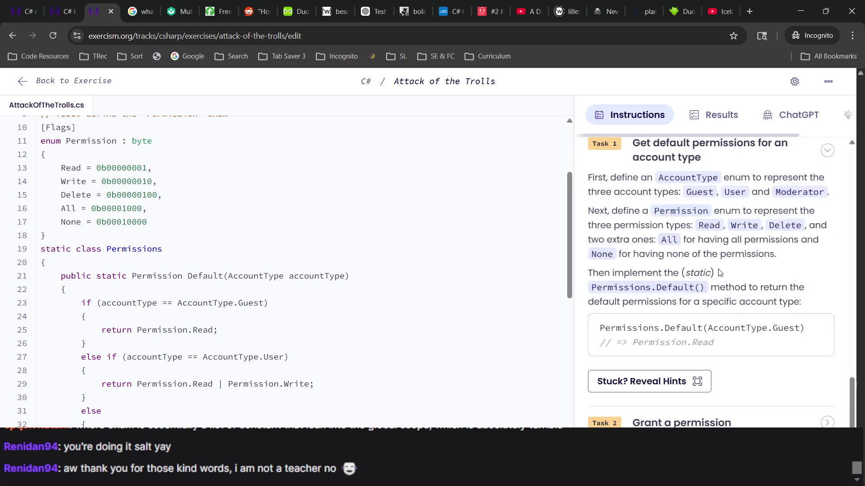
pyautogui.scroll(1, 699, 353)
pyautogui.scroll(3, 684, 362)
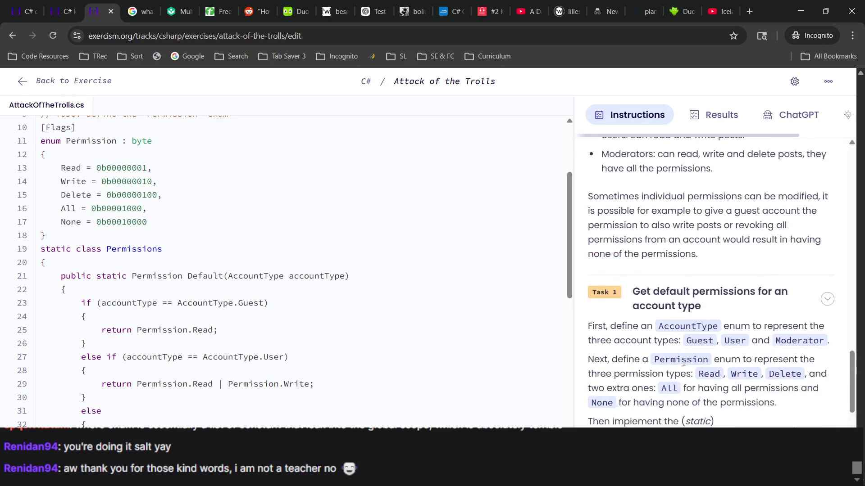
# Step: Back in Results, find that Test 2 returns 'Delete, None' instead of 'Delete'
pyautogui.click(699, 118)
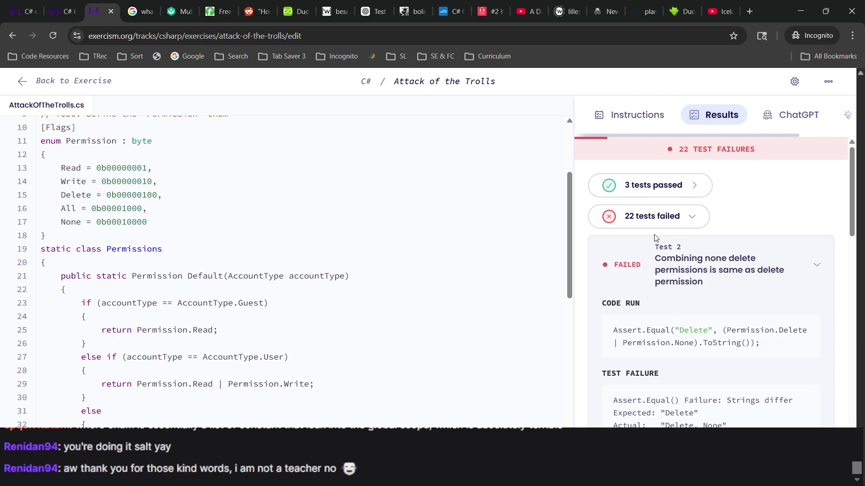
pyautogui.scroll(-5, 655, 239)
pyautogui.scroll(-11, 657, 231)
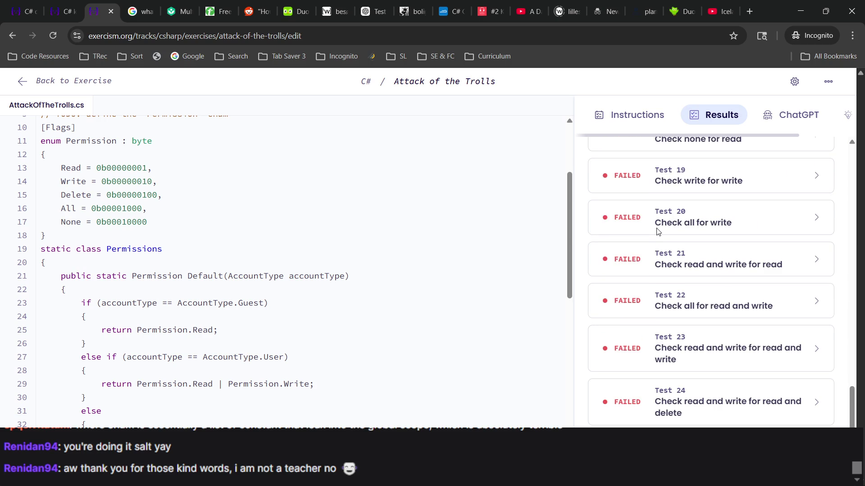
pyautogui.scroll(15, 657, 232)
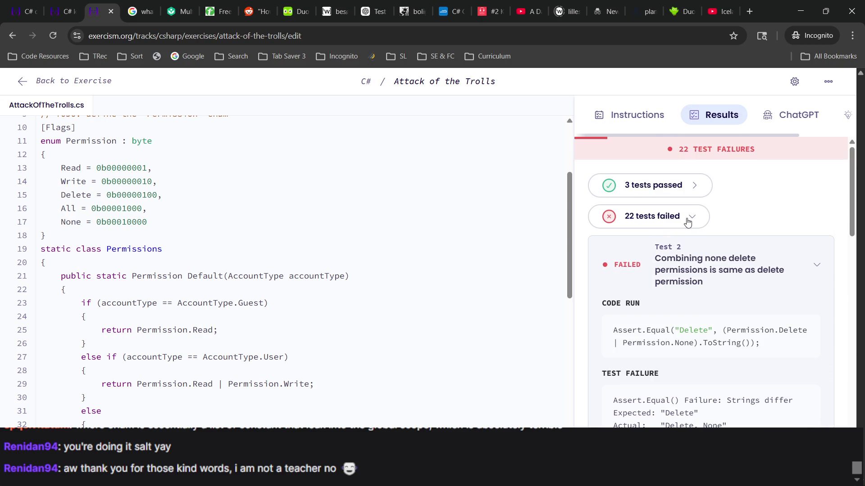
pyautogui.click(688, 223)
pyautogui.click(676, 192)
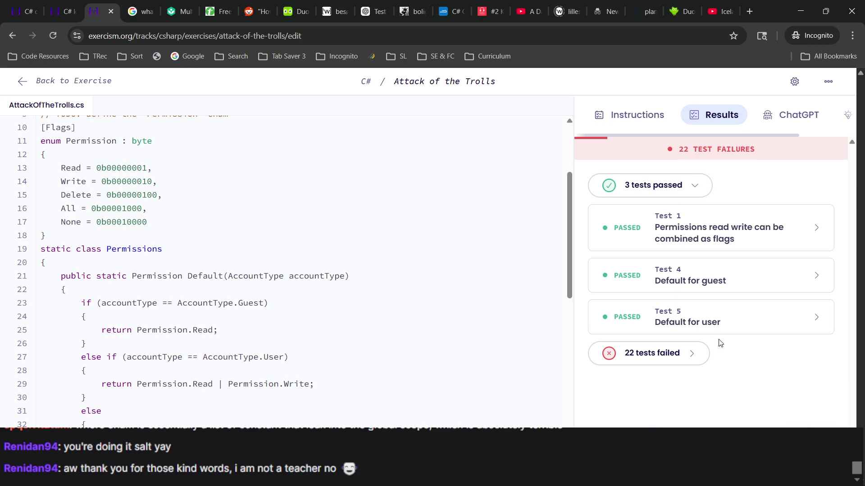
pyautogui.click(694, 362)
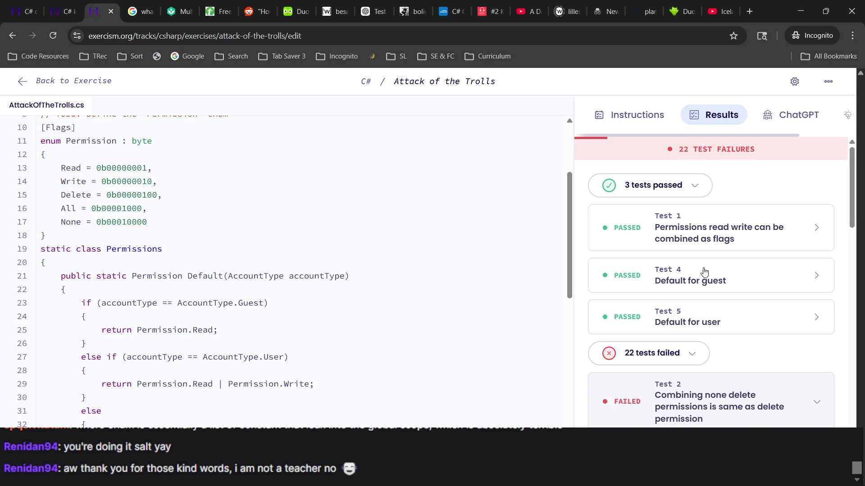
pyautogui.scroll(-6, 702, 276)
pyautogui.scroll(3, 723, 266)
pyautogui.click(729, 266)
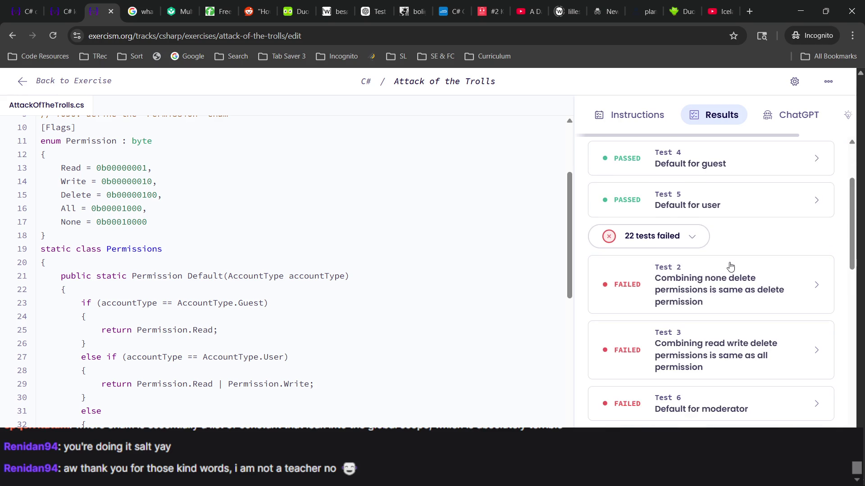
pyautogui.scroll(2, 730, 266)
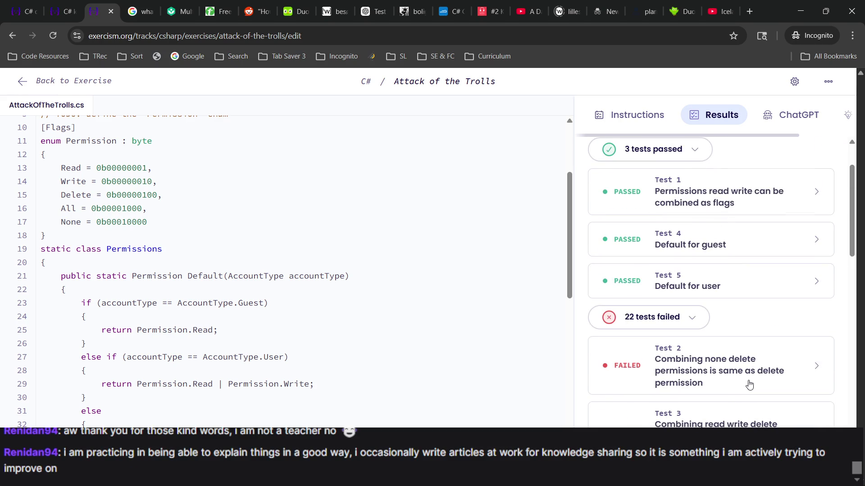
# Step: Check Test 6's expected value and remove '| Permission.All' from the moderator return in Default
pyautogui.scroll(-4, 749, 384)
pyautogui.click(747, 293)
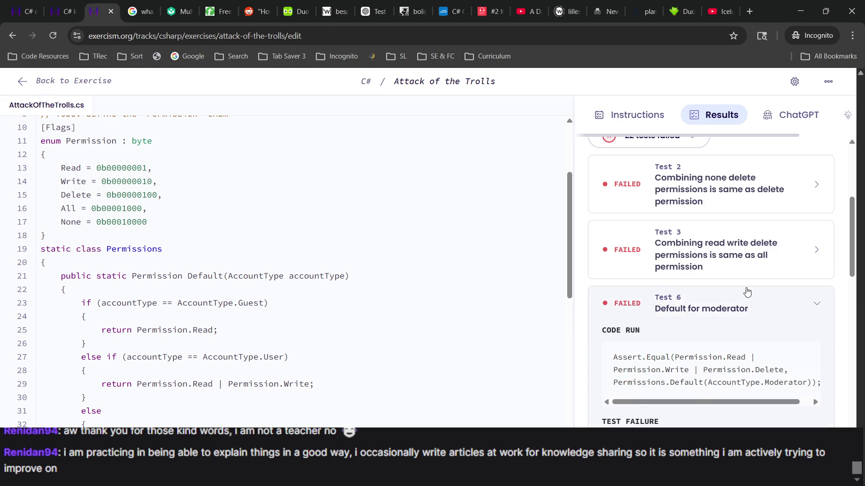
pyautogui.scroll(-3, 747, 291)
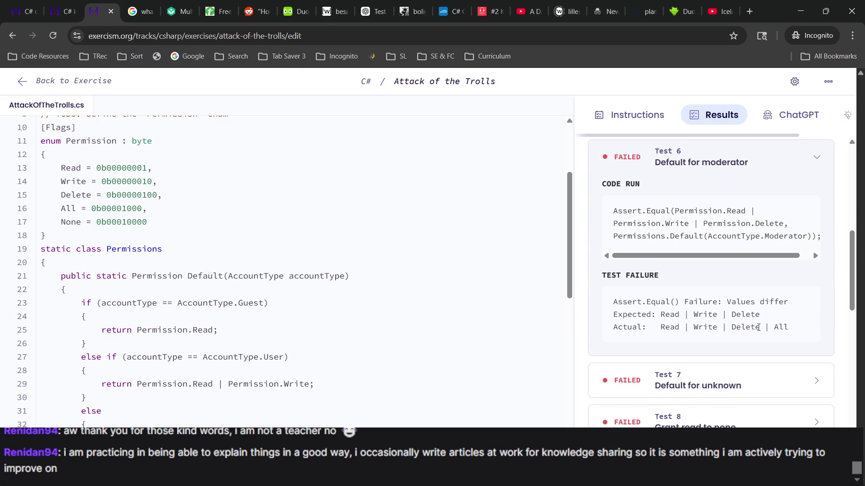
pyautogui.scroll(-2, 305, 275)
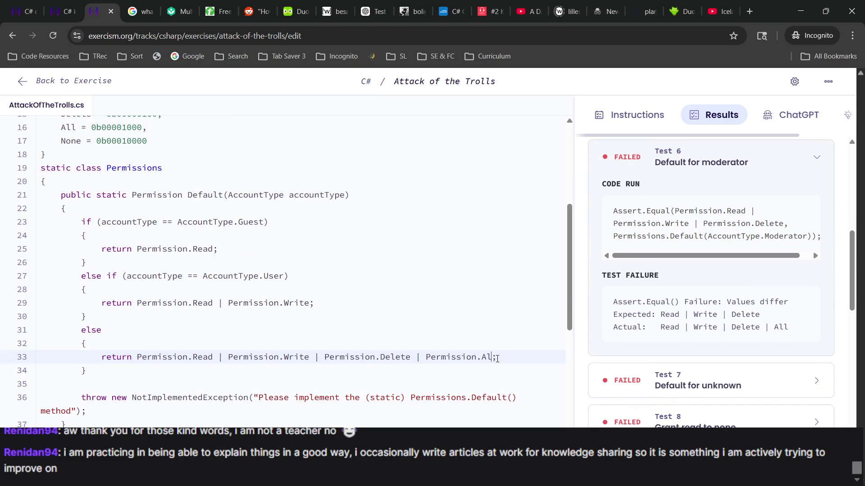
pyautogui.press('BackSpace')
pyautogui.press('BackSpace')
pyautogui.press('BackSpace')
pyautogui.hotkey('alt', 'Tab')
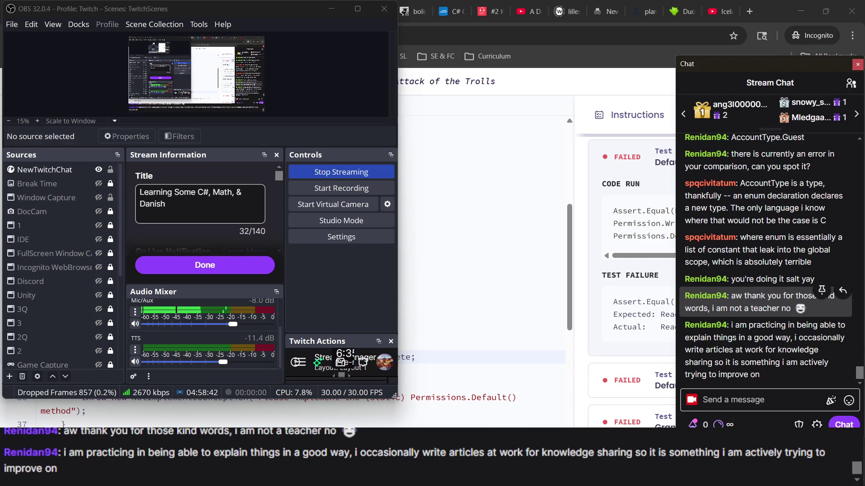
# Step: Rerun the tests with the corrected Default method, reaching 4 passed and 21 failed
pyautogui.hotkey('alt', 'Tab')
pyautogui.press('F2')
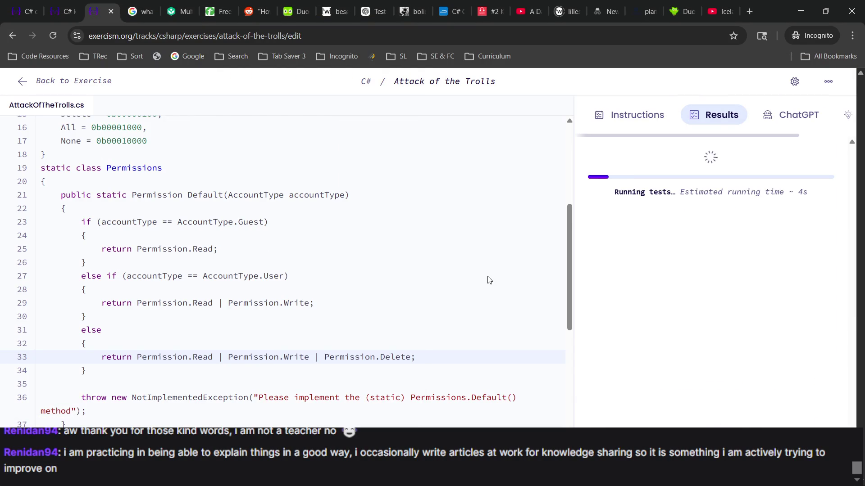
pyautogui.scroll(-2, 489, 279)
pyautogui.scroll(6, 488, 279)
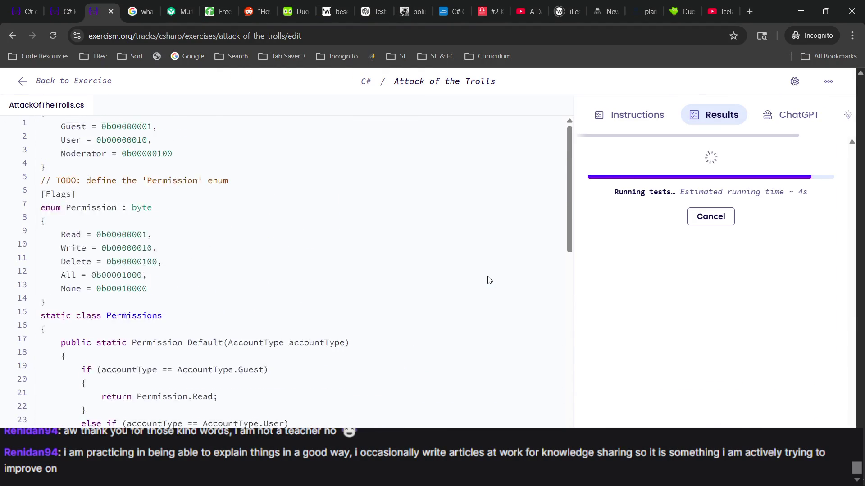
pyautogui.scroll(-7, 488, 279)
pyautogui.scroll(4, 488, 279)
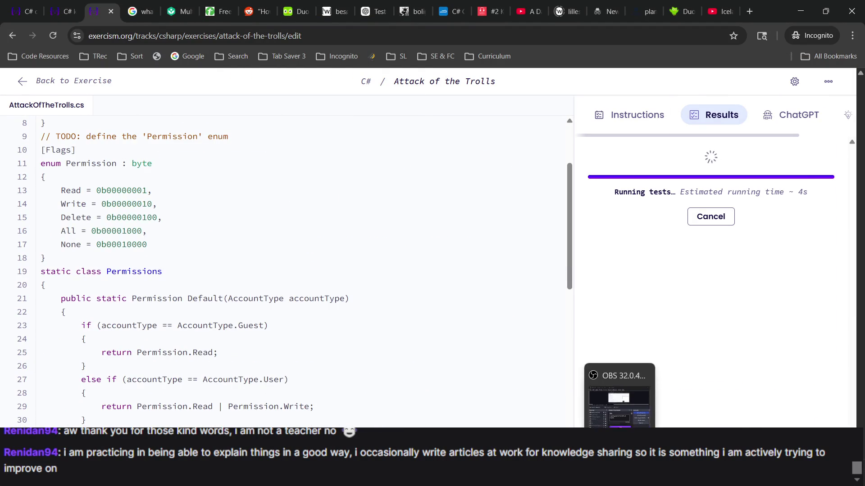
# Step: Check the streaming software and select a viewer's chat message
pyautogui.click(619, 398)
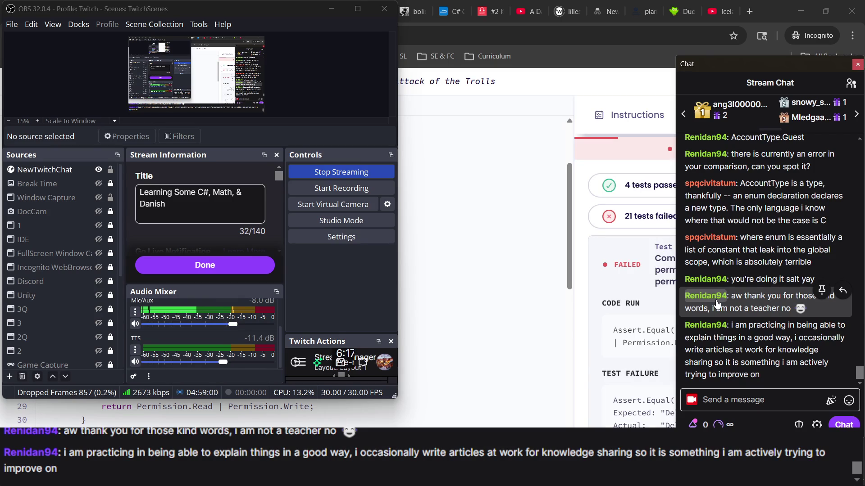
pyautogui.hotkey('alt', 'Tab')
pyautogui.scroll(-5, 286, 270)
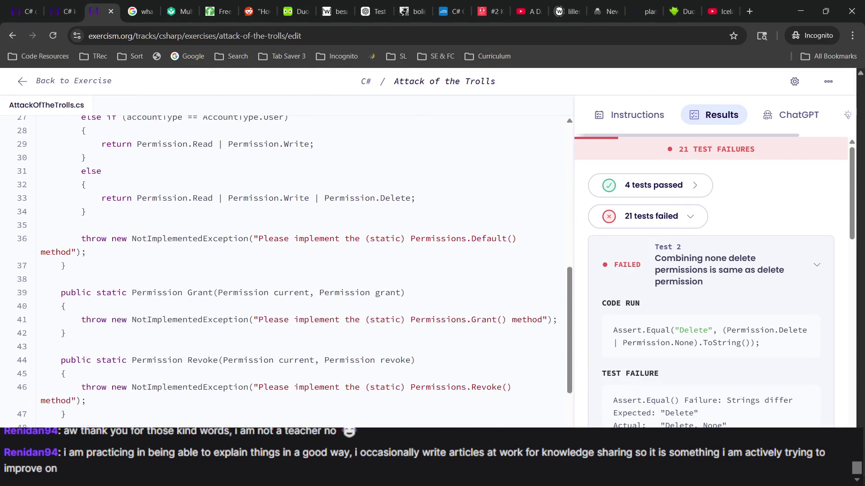
pyautogui.hotkey('alt', 'Tab')
pyautogui.tripleClick(726, 359)
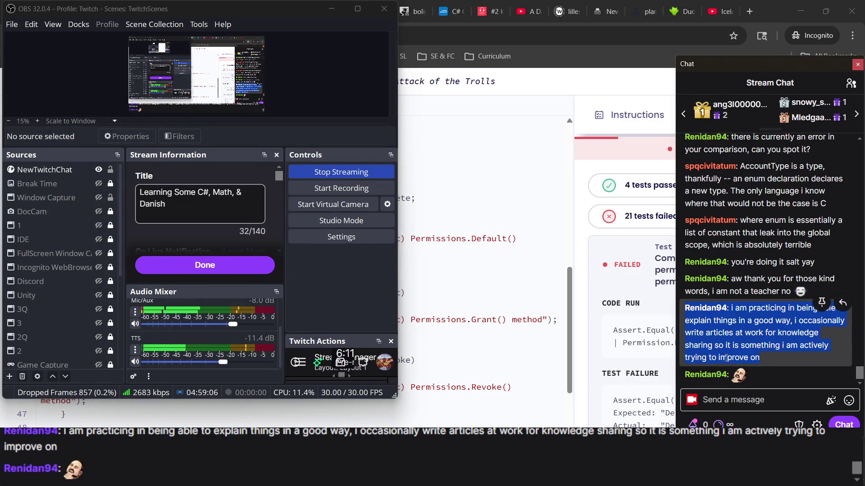
# Step: Scroll the code back to the top and show the Task 1 instructions beside it
pyautogui.click(567, 273)
pyautogui.scroll(8, 548, 268)
pyautogui.scroll(-7, 548, 268)
pyautogui.scroll(6, 548, 269)
pyautogui.scroll(-9, 548, 268)
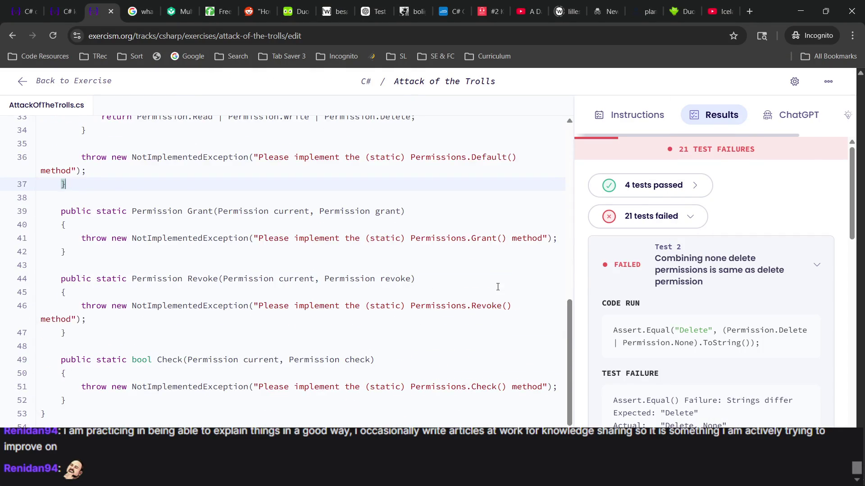
pyautogui.scroll(6, 498, 287)
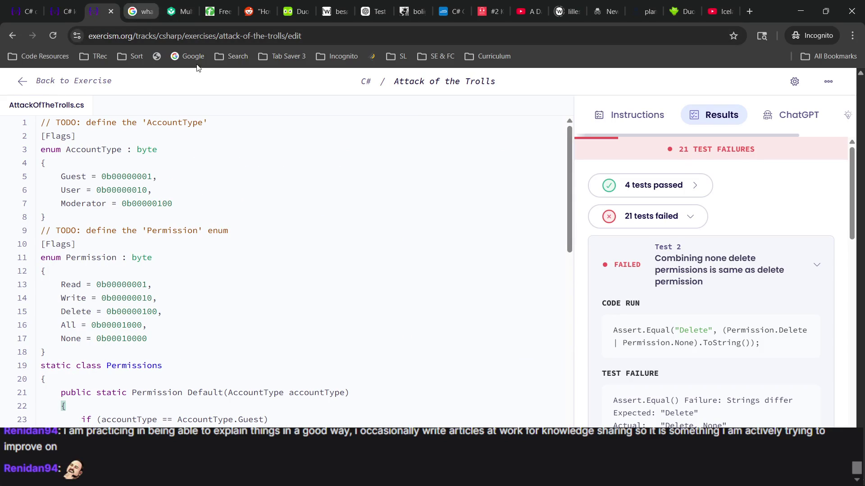
pyautogui.click(651, 118)
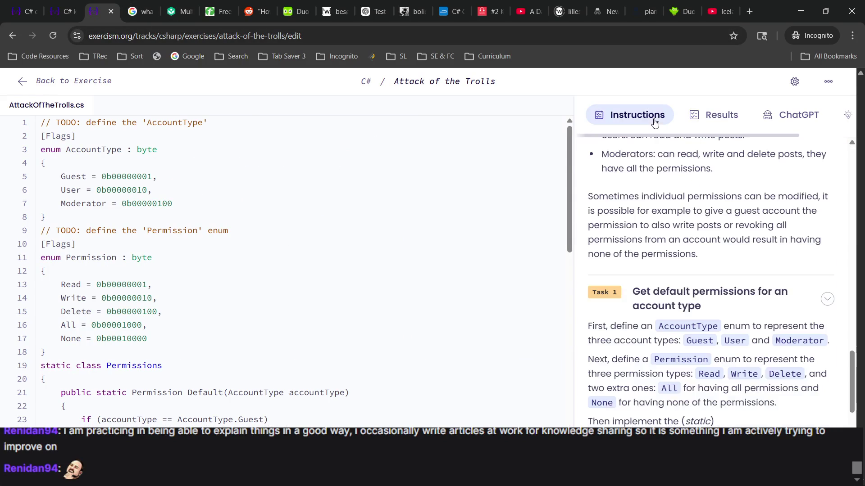
# Step: Review the test results and collapse the list of failed tests
pyautogui.click(701, 118)
pyautogui.scroll(-3, 689, 271)
pyautogui.scroll(-5, 689, 271)
pyautogui.scroll(8, 690, 271)
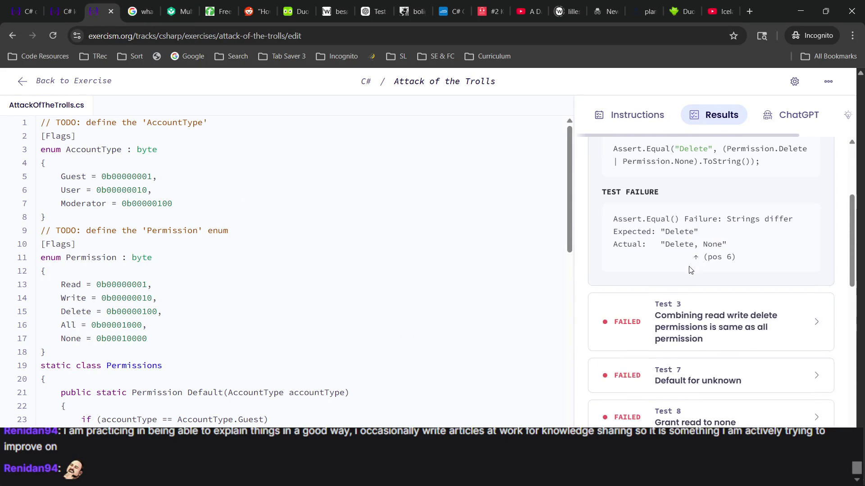
pyautogui.click(679, 216)
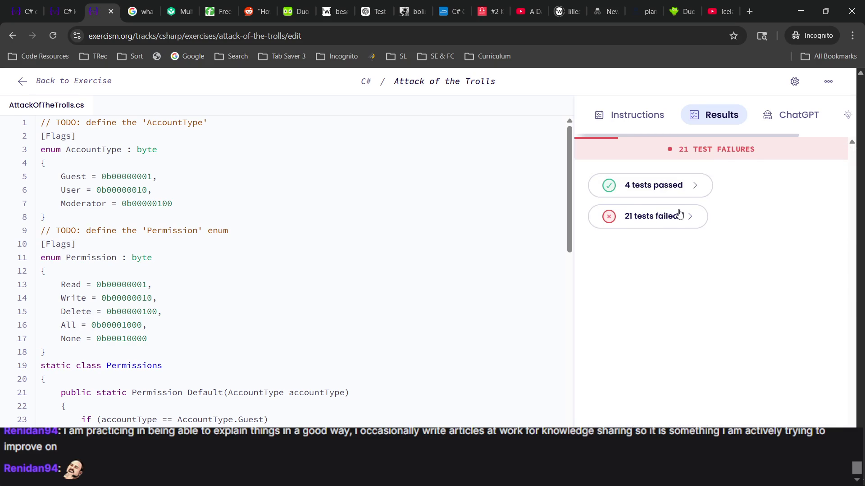
# Step: Show the instructions and collapse, then re-expand, the Task 1 description
pyautogui.click(638, 118)
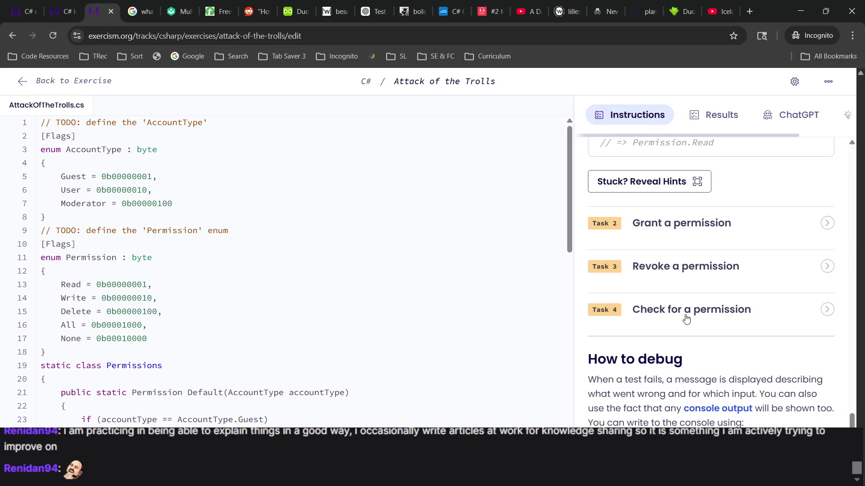
pyautogui.scroll(7, 686, 319)
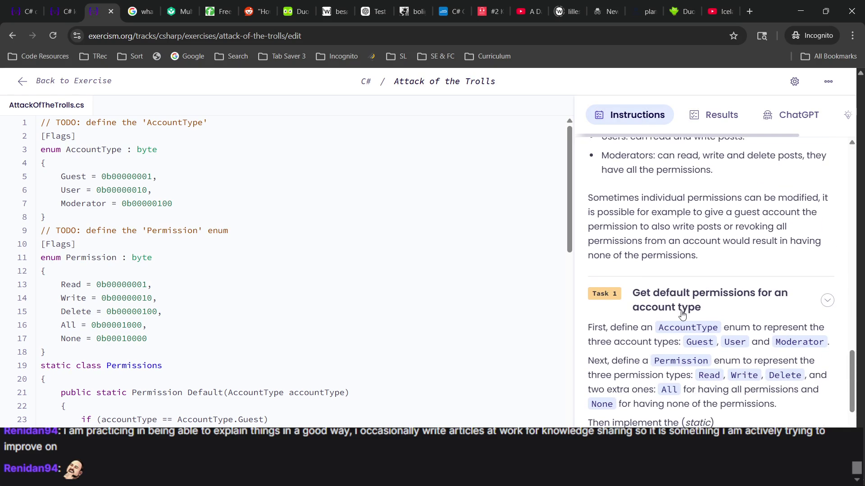
pyautogui.click(682, 314)
pyautogui.scroll(-2, 682, 314)
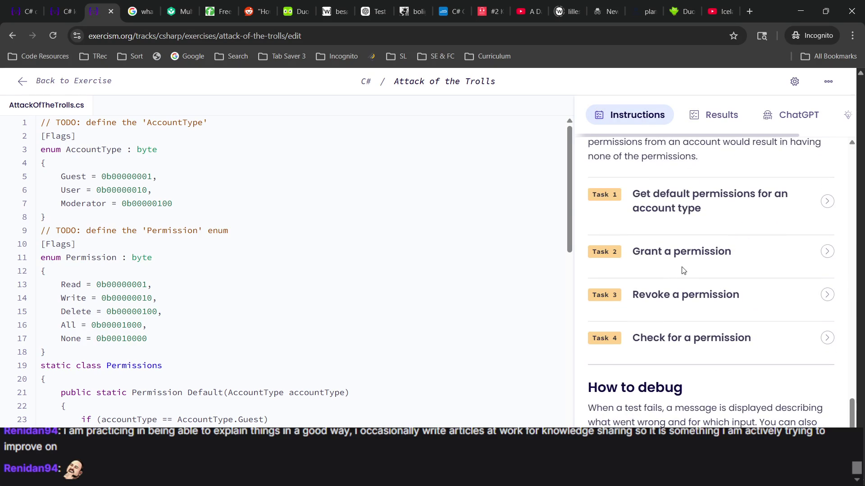
pyautogui.scroll(-1, 683, 270)
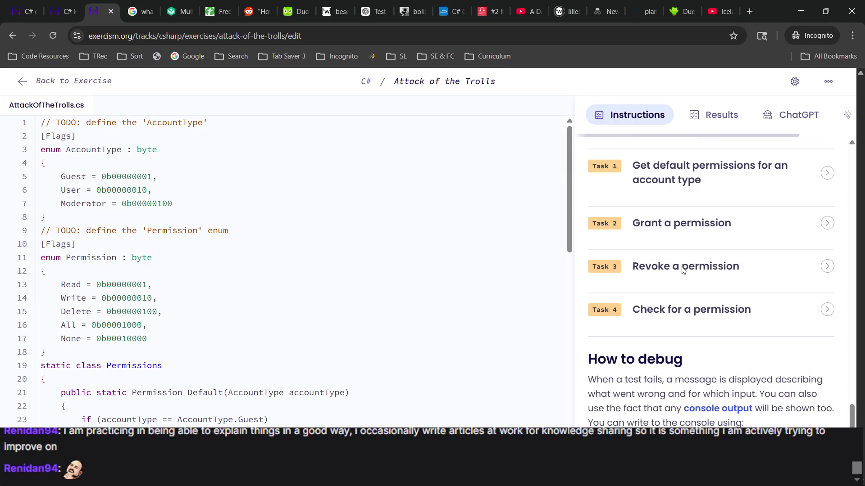
pyautogui.click(702, 189)
pyautogui.scroll(-3, 614, 360)
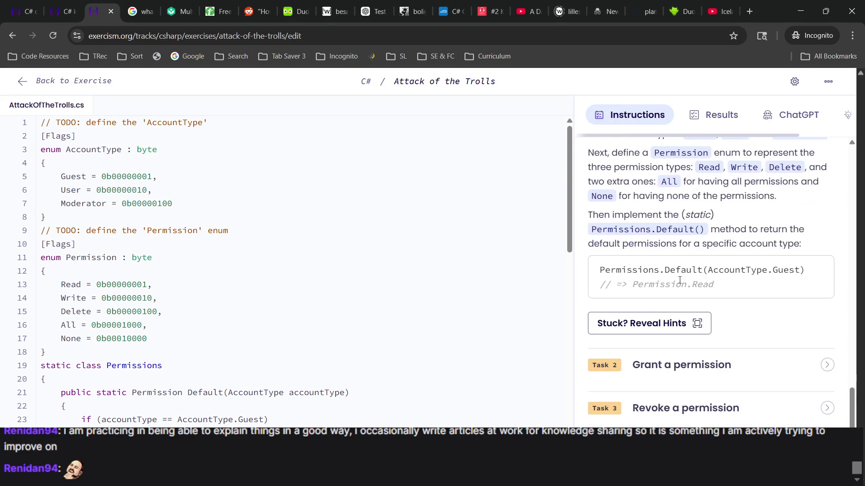
# Step: Recheck the test results and instructions, then open the full Attack of the Trolls overview page
pyautogui.click(685, 113)
pyautogui.scroll(-20, 675, 151)
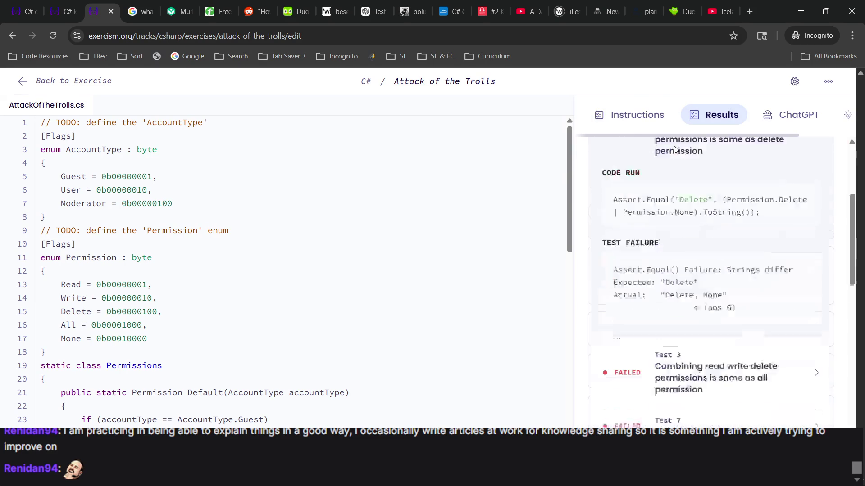
pyautogui.scroll(8, 672, 296)
pyautogui.scroll(10, 672, 299)
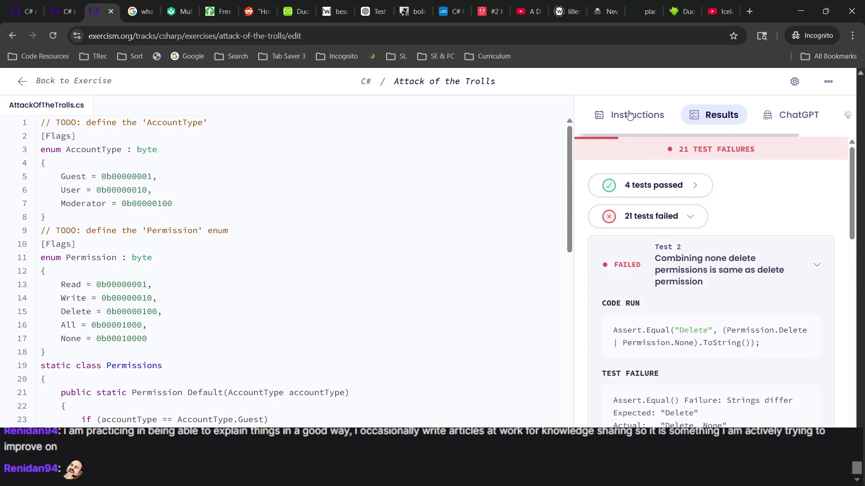
pyautogui.click(630, 116)
pyautogui.scroll(3, 673, 313)
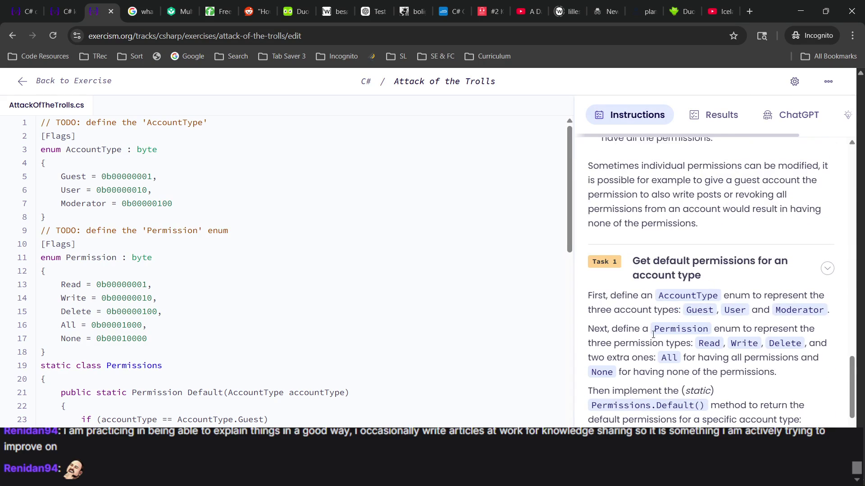
pyautogui.scroll(-3, 674, 360)
pyautogui.scroll(-4, 677, 418)
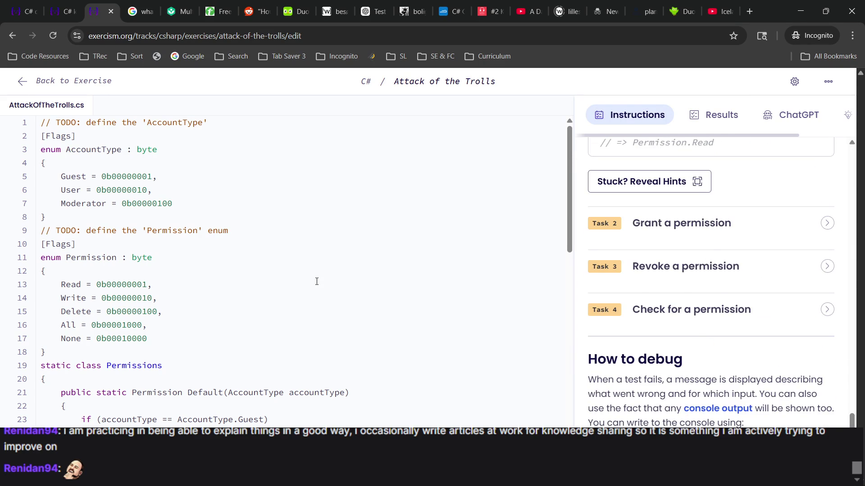
pyautogui.scroll(-5, 317, 281)
pyautogui.click(67, 12)
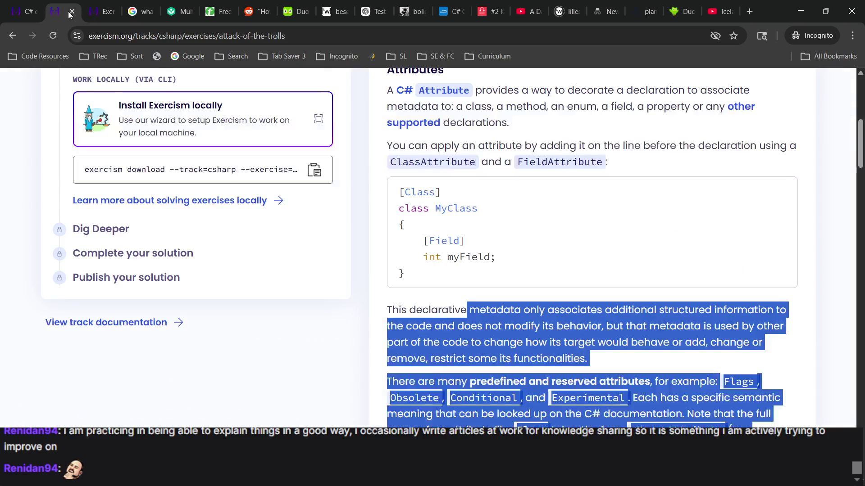
# Step: Highlight the instructions about None and Default() on the overview page
pyautogui.scroll(-10, 257, 157)
pyautogui.scroll(-4, 257, 157)
pyautogui.scroll(-4, 258, 157)
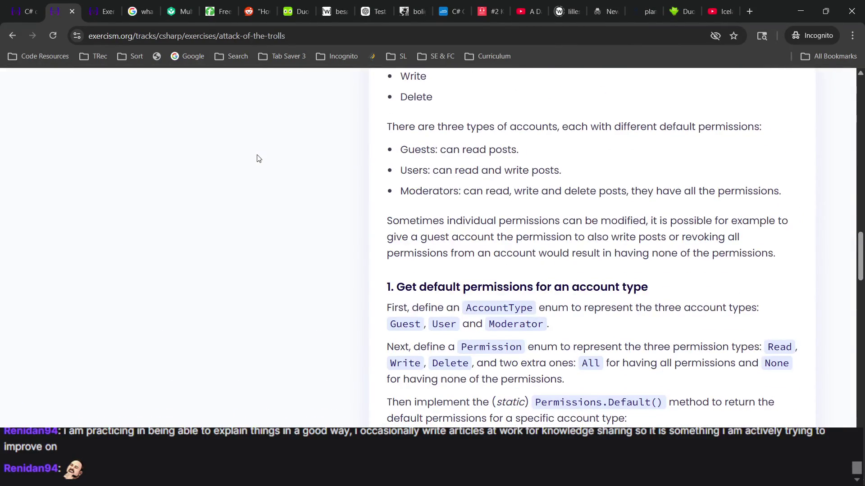
pyautogui.scroll(-5, 258, 157)
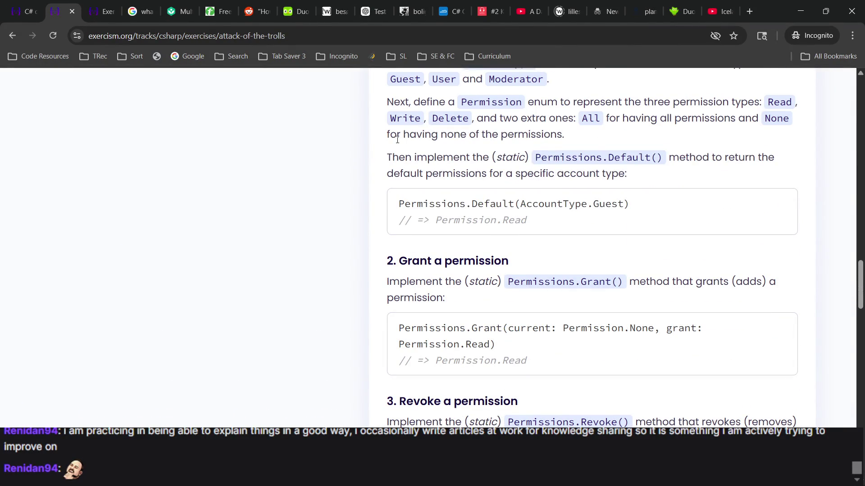
pyautogui.moveTo(398, 139); pyautogui.dragTo(448, 220)
# Step: In the editor's results, collapse Test 2 and expand Test 7 'Default for unknown'
pyautogui.click(103, 18)
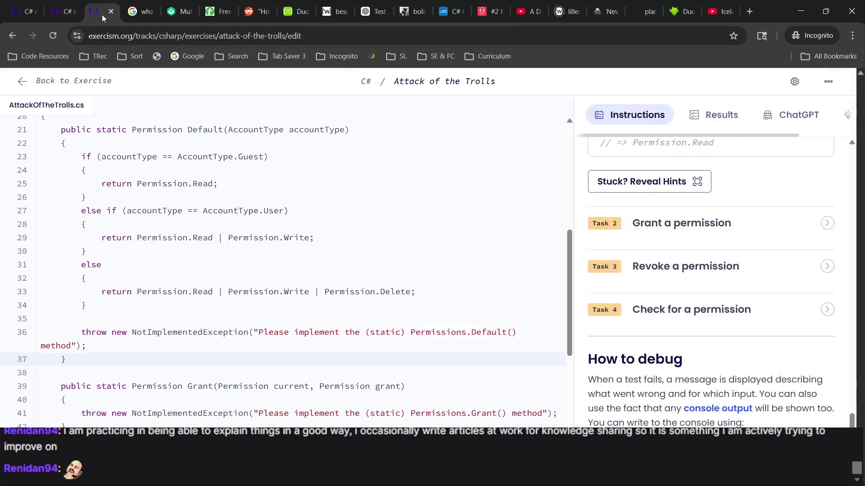
pyautogui.click(695, 128)
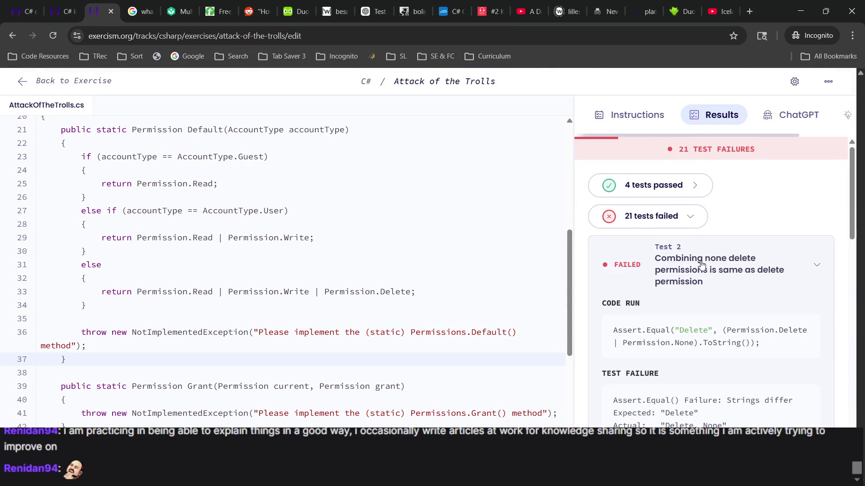
pyautogui.click(716, 265)
pyautogui.scroll(-4, 719, 263)
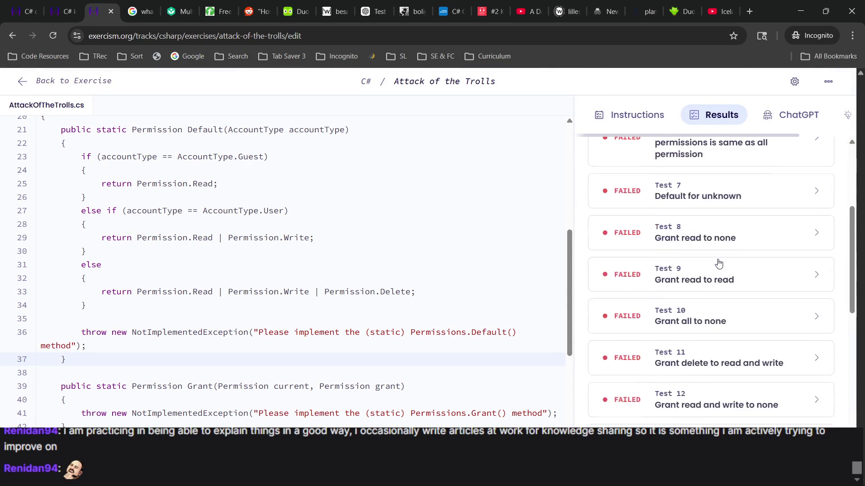
pyautogui.click(726, 196)
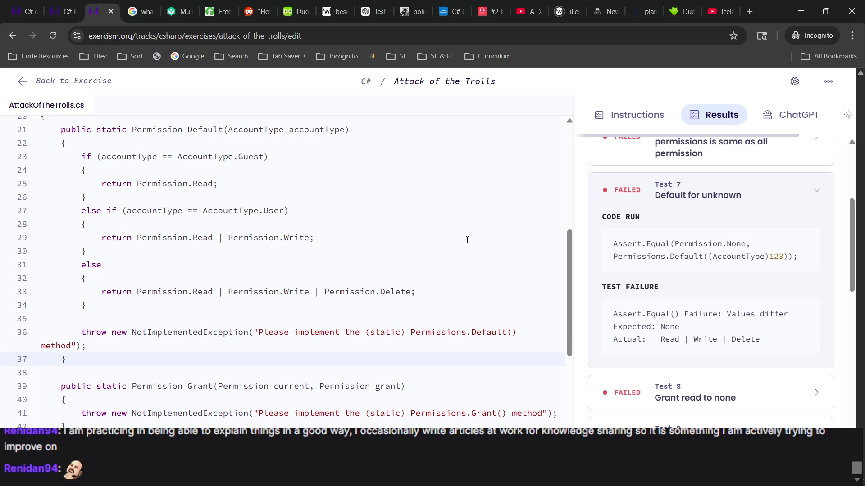
pyautogui.scroll(5, 145, 350)
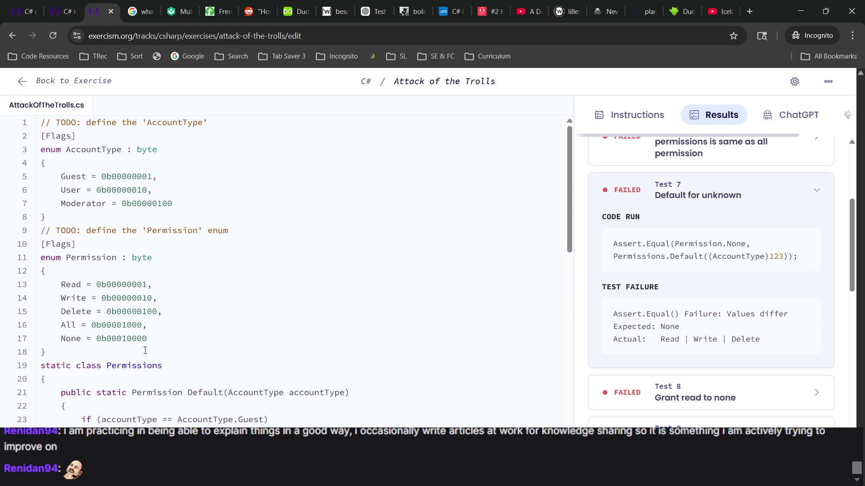
# Step: Begin a 'Default' member after Moderator in the AccountType enum, then revisit the instructions page
pyautogui.click(79, 167)
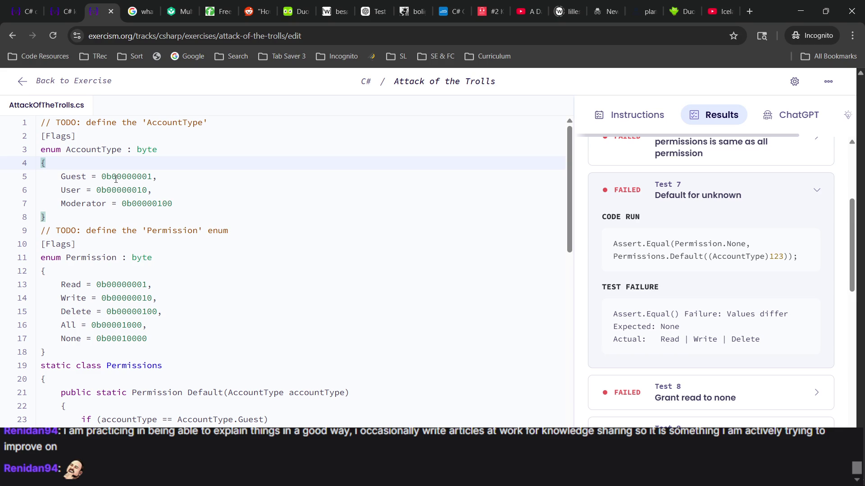
pyautogui.press('Return')
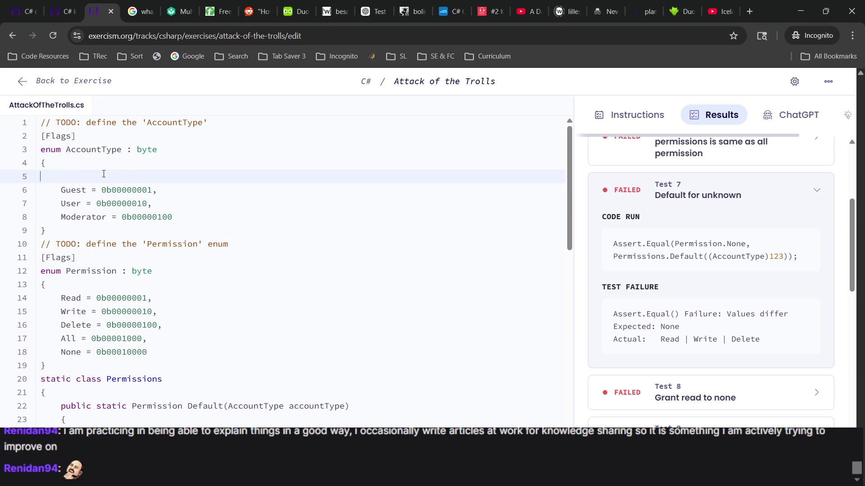
pyautogui.press('BackSpace')
pyautogui.click(210, 198)
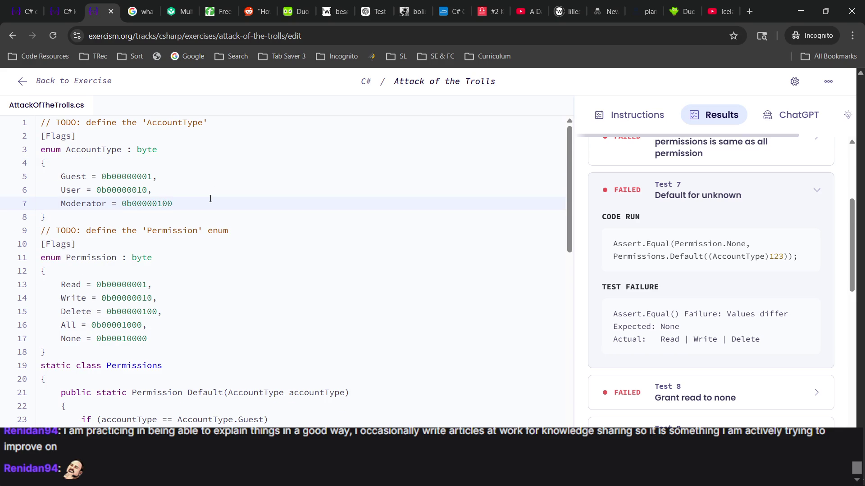
pyautogui.write(',')
pyautogui.press('Return')
pyautogui.write('Defa')
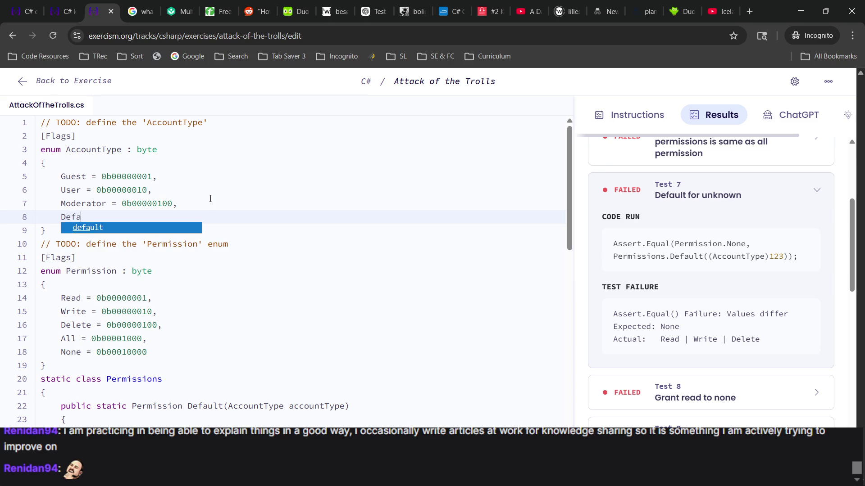
pyautogui.write('ult =')
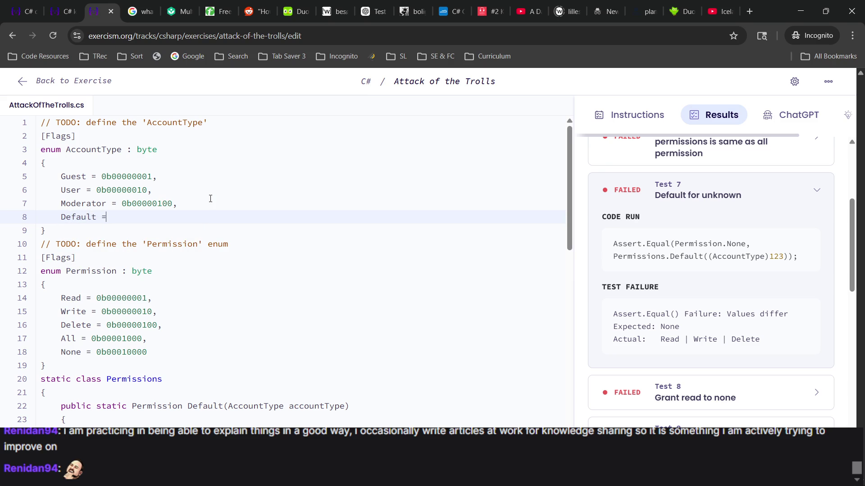
pyautogui.press('Escape')
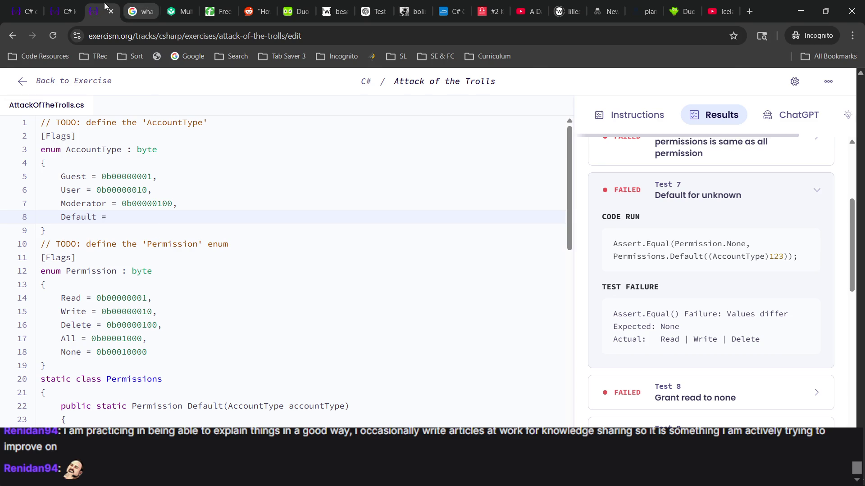
pyautogui.click(72, 8)
pyautogui.click(378, 211)
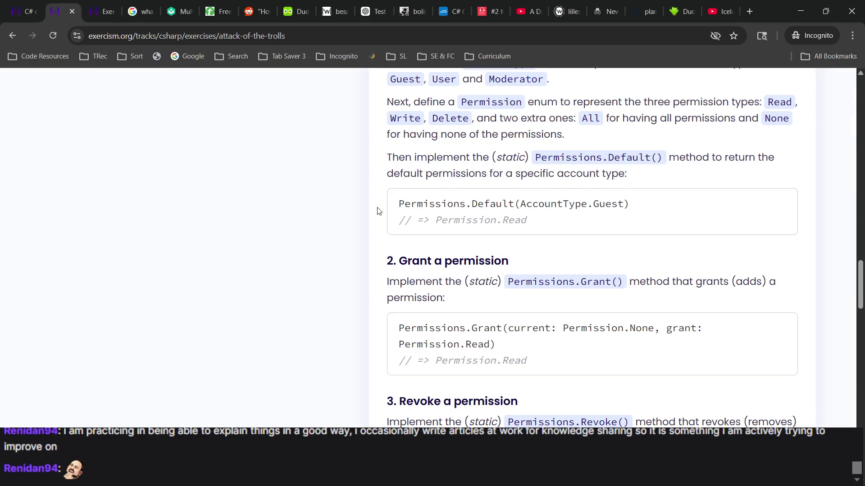
# Step: Highlight the instructions sentence listing the three account types
pyautogui.scroll(1, 522, 136)
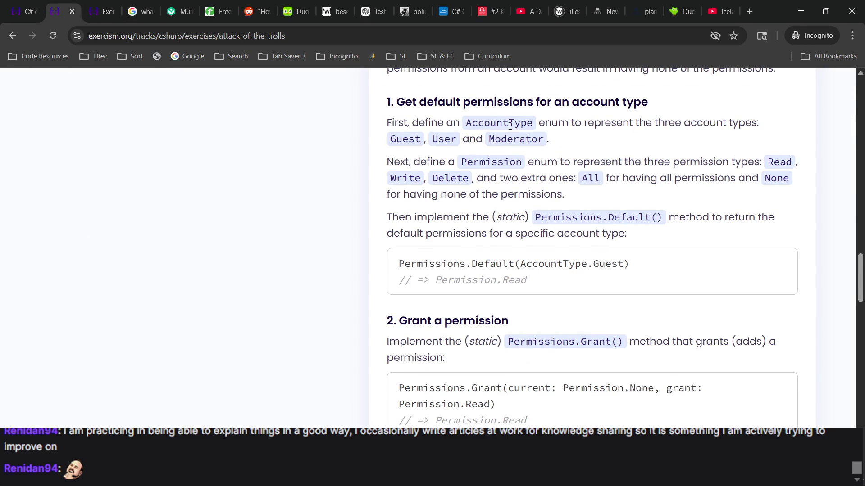
pyautogui.moveTo(600, 128)
pyautogui.mouseDown()
pyautogui.moveTo(636, 158)
pyautogui.moveTo(634, 143)
pyautogui.mouseUp()
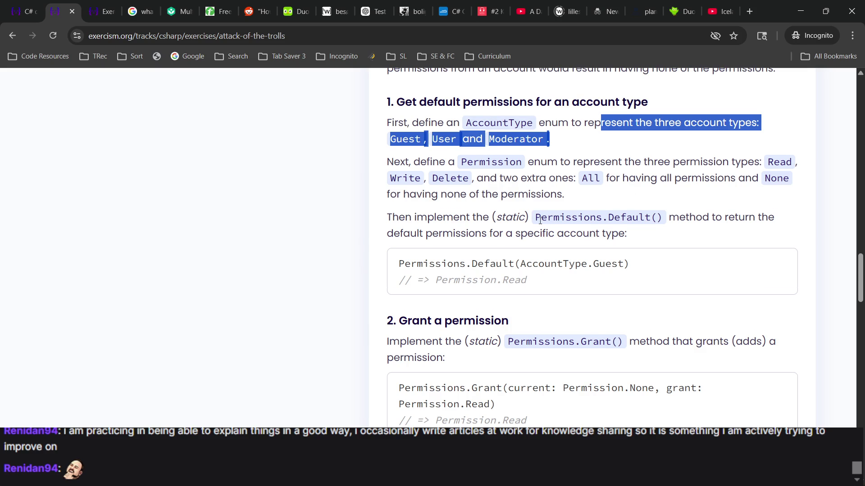
pyautogui.scroll(-9, 540, 220)
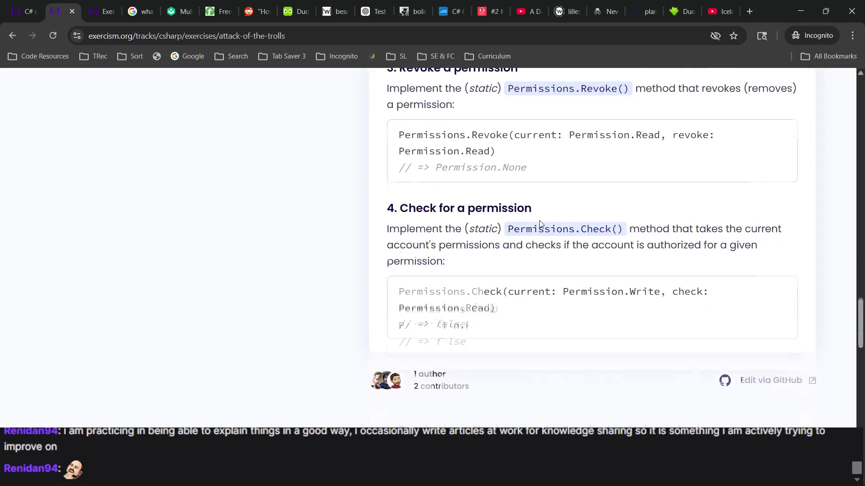
pyautogui.scroll(10, 541, 224)
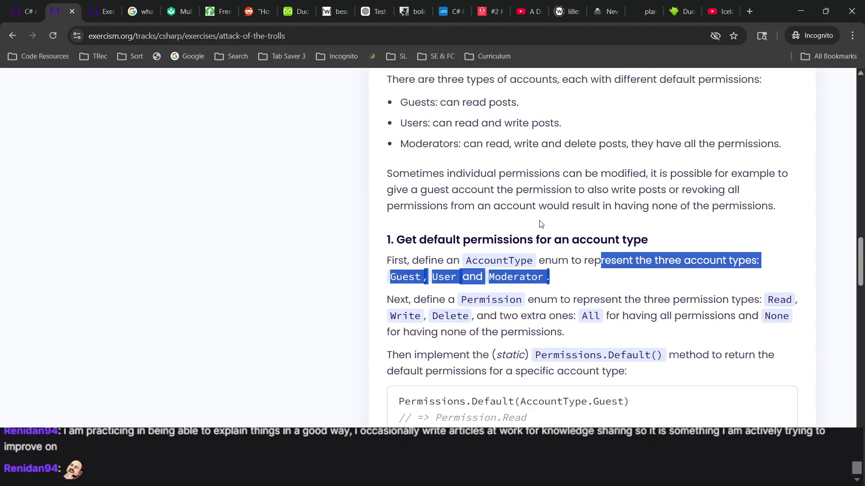
# Step: Delete the unfinished 'Default =' line from the AccountType enum
pyautogui.hotkey('ctrl', 'Tab')
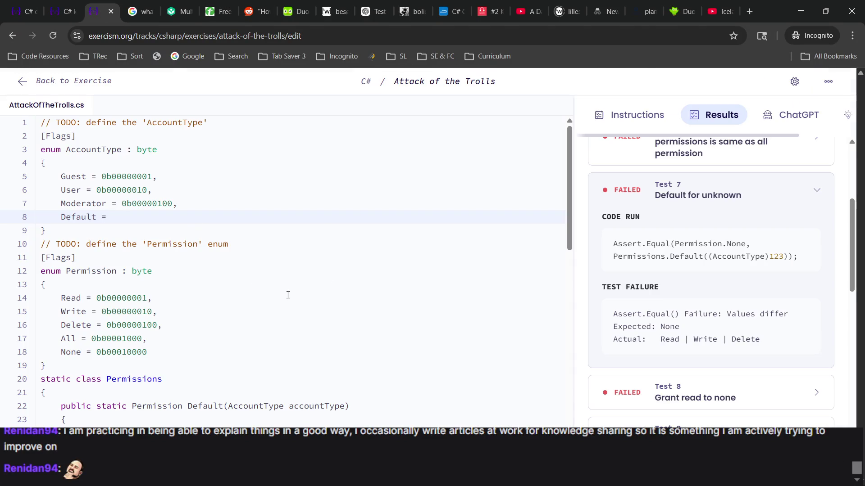
pyautogui.tripleClick(169, 215)
pyautogui.press('BackSpace')
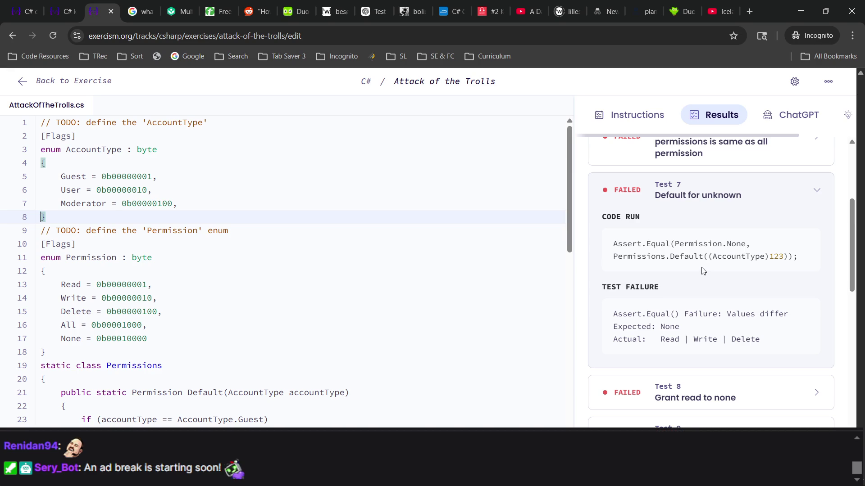
# Step: Zoom in to read the Test 7 failure, then review the instructions again
pyautogui.hotkey('ctrl', '+')
pyautogui.hotkey('ctrl', '+')
pyautogui.hotkey('ctrl', '+')
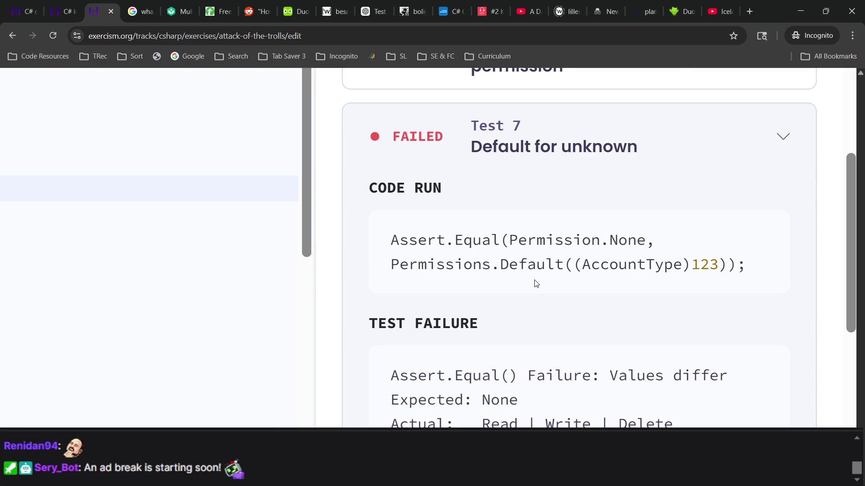
pyautogui.hotkey('ctrl', '0')
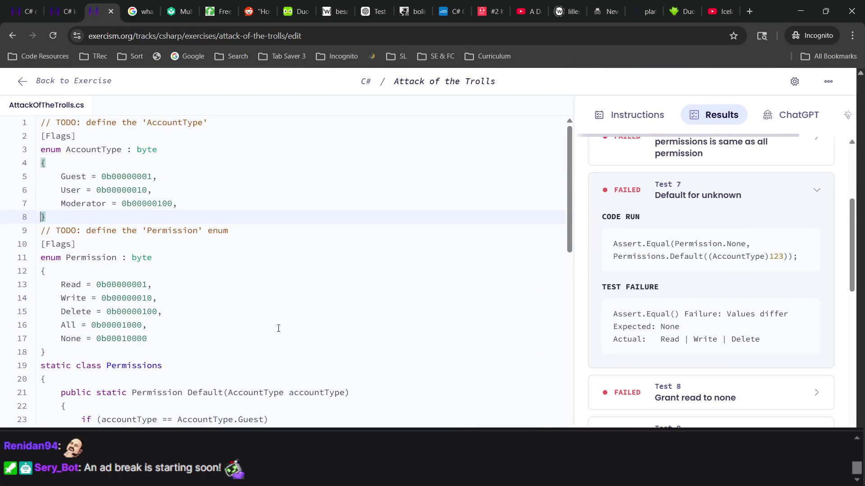
pyautogui.tripleClick(90, 314)
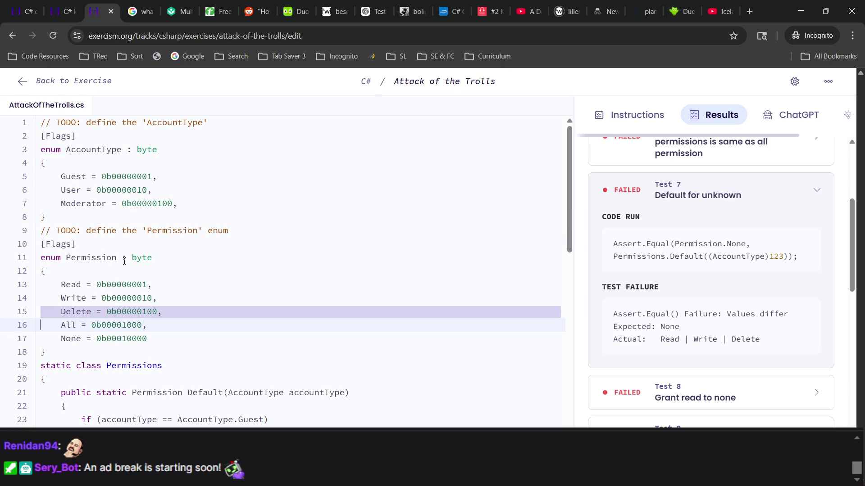
pyautogui.click(55, 12)
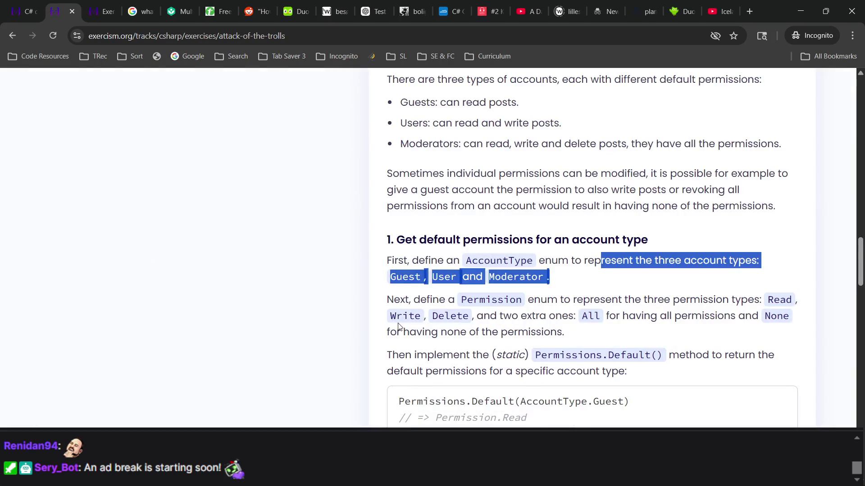
pyautogui.scroll(-1, 399, 326)
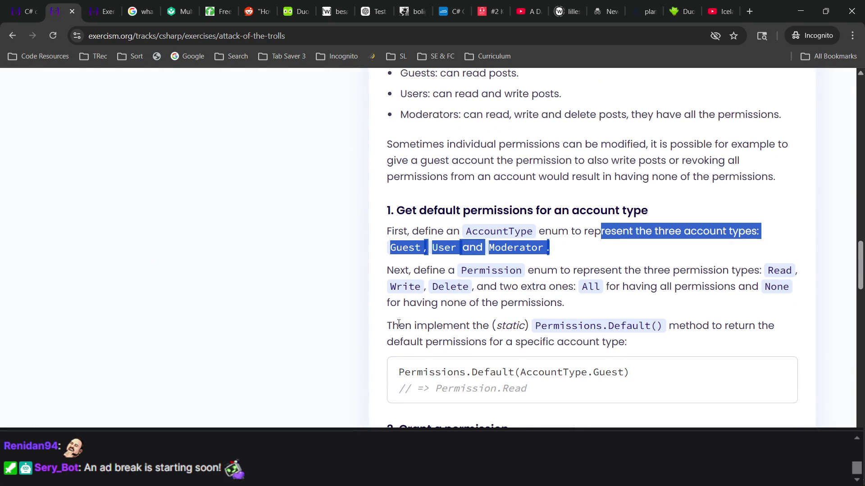
pyautogui.scroll(-3, 399, 323)
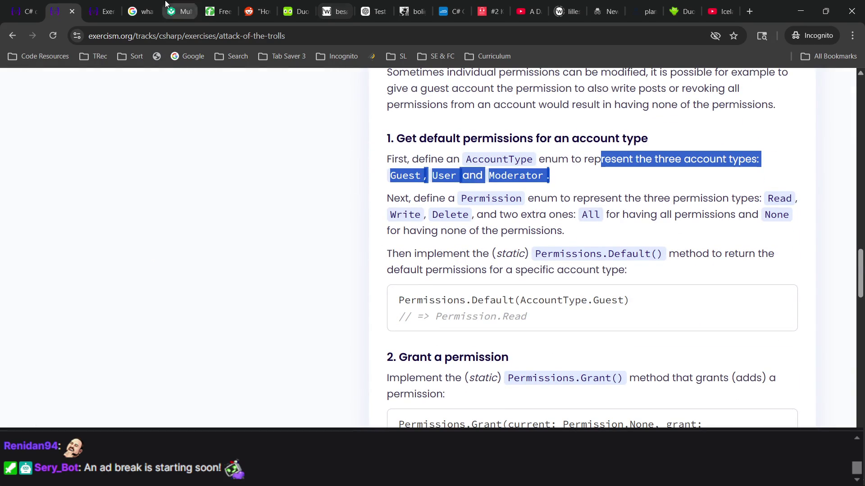
# Step: Back in the code, expand the 4 passed tests and the Default for guest details
pyautogui.click(102, 11)
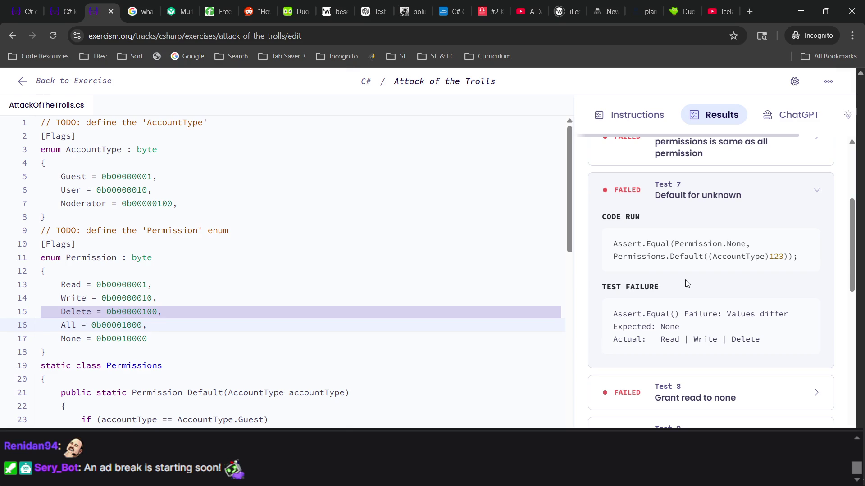
pyautogui.scroll(5, 672, 283)
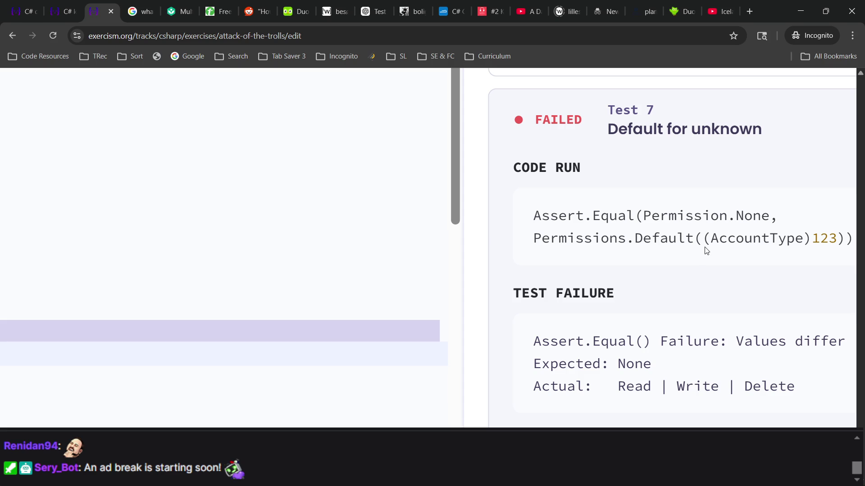
pyautogui.hscroll(3, 706, 251)
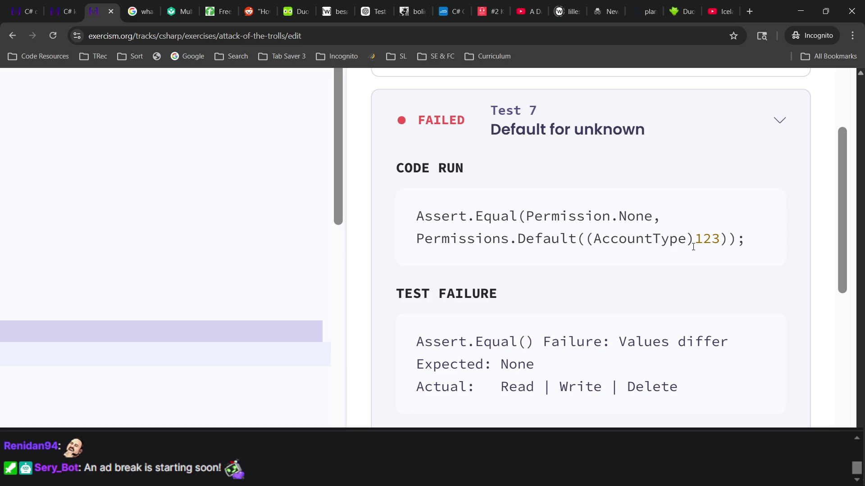
pyautogui.scroll(-4, 621, 398)
pyautogui.scroll(3, 623, 400)
pyautogui.scroll(1, 623, 398)
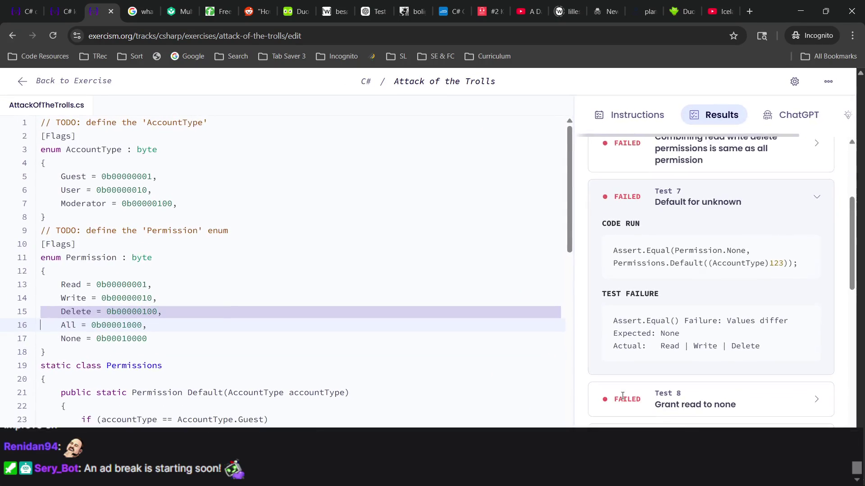
pyautogui.scroll(-4, 623, 399)
pyautogui.scroll(-10, 623, 400)
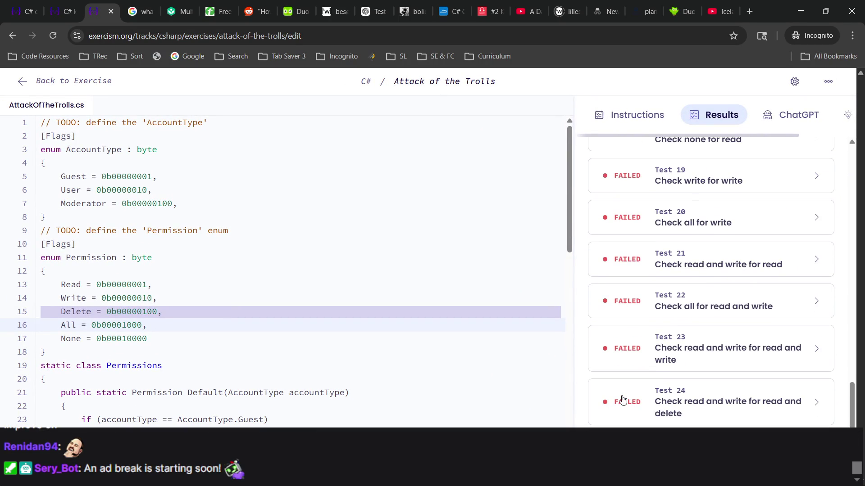
pyautogui.scroll(3, 623, 399)
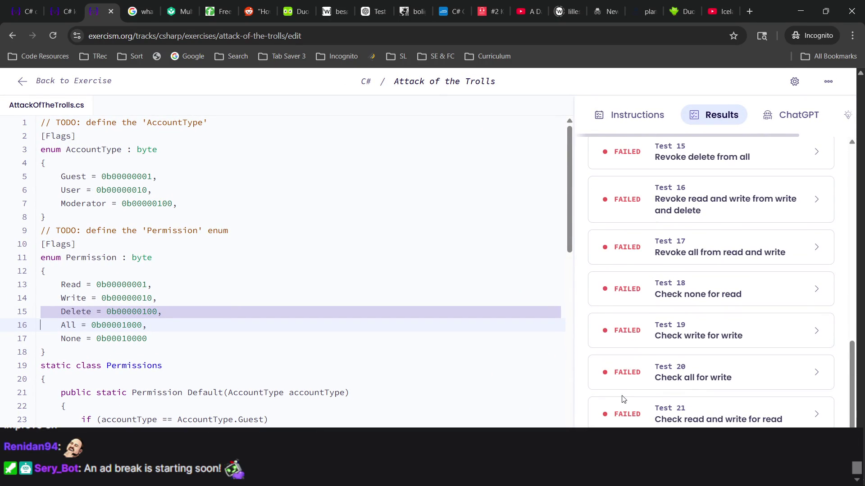
pyautogui.scroll(2, 623, 400)
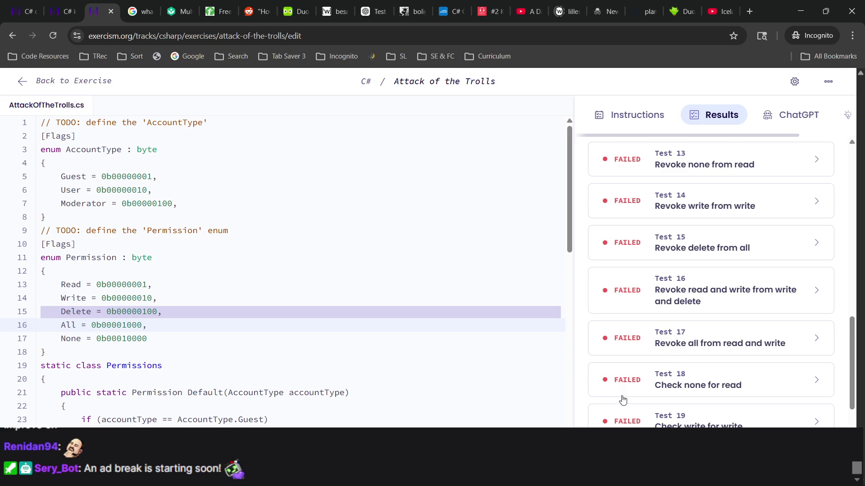
pyautogui.scroll(10, 623, 399)
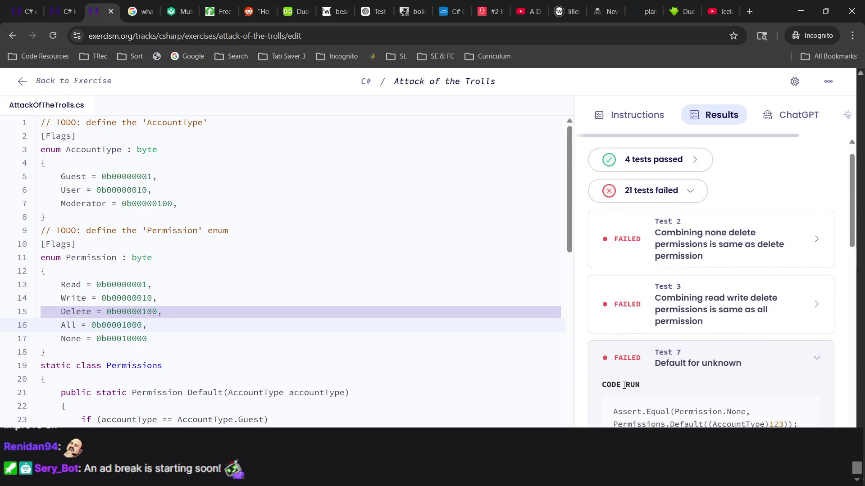
pyautogui.scroll(1, 623, 386)
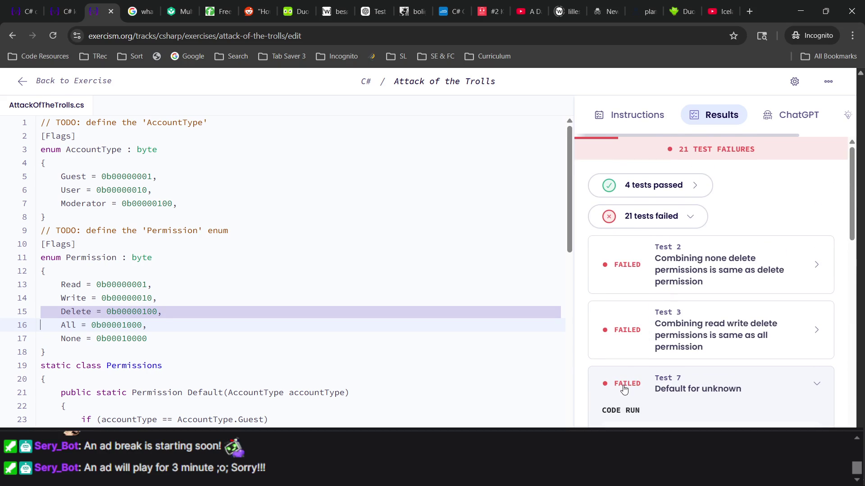
pyautogui.scroll(-4, 624, 389)
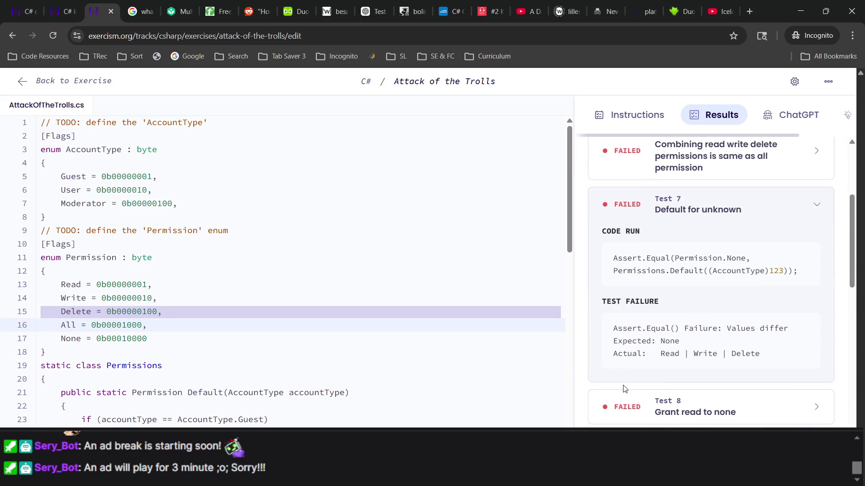
pyautogui.scroll(4, 624, 389)
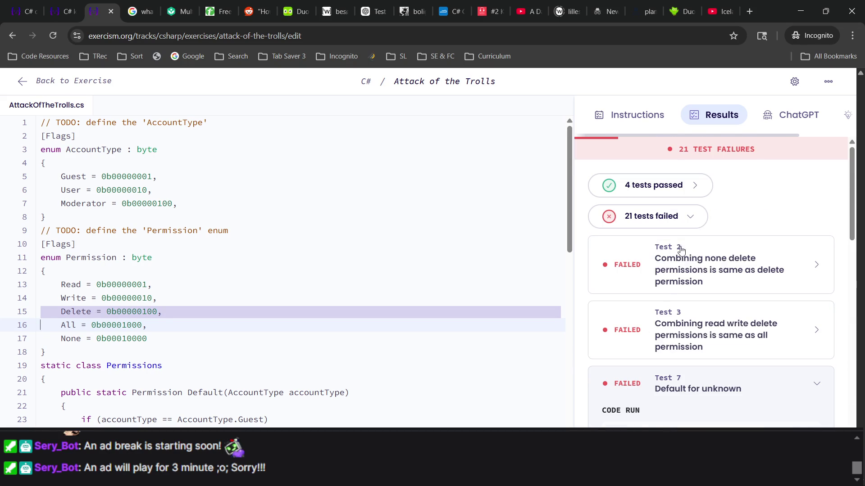
pyautogui.click(670, 189)
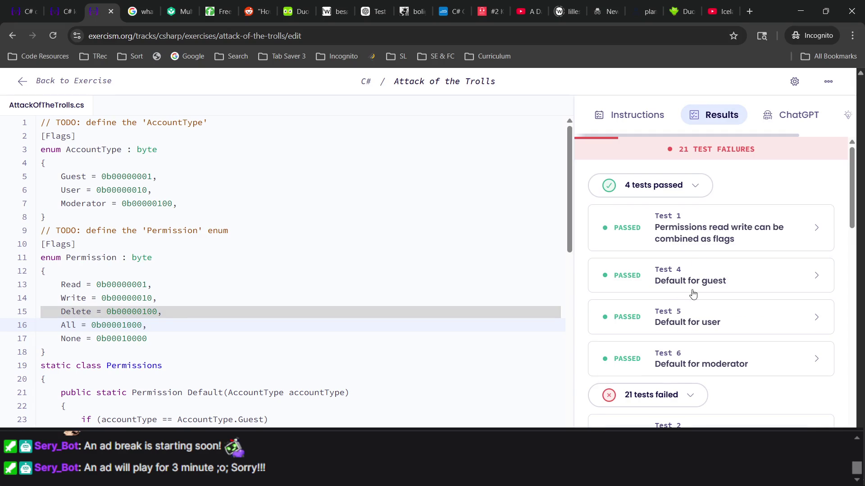
pyautogui.click(700, 288)
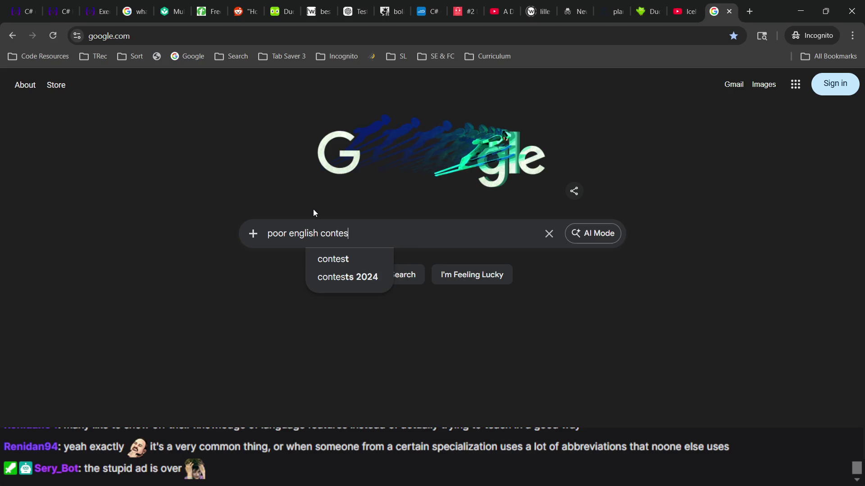
# Step: Search Google for 'poor english contest' and scroll through the results
pyautogui.write('t')
pyautogui.press('Return')
pyautogui.scroll(-5, 151, 270)
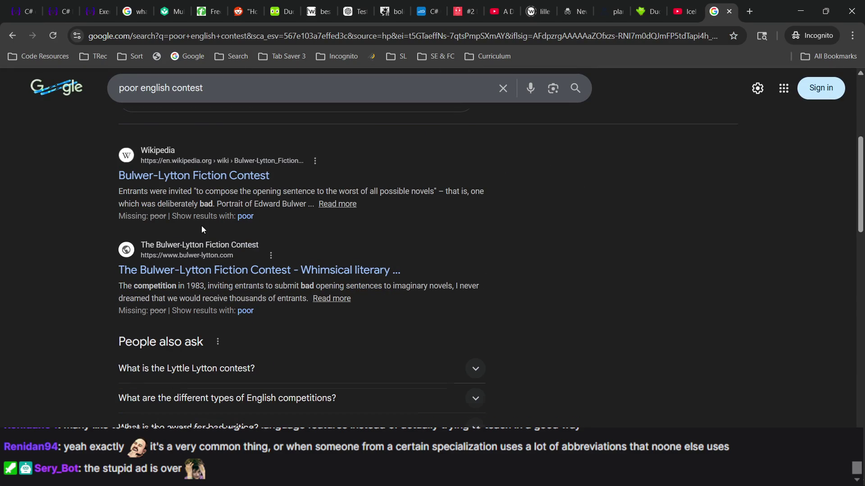
pyautogui.scroll(-6, 202, 226)
pyautogui.scroll(-5, 202, 226)
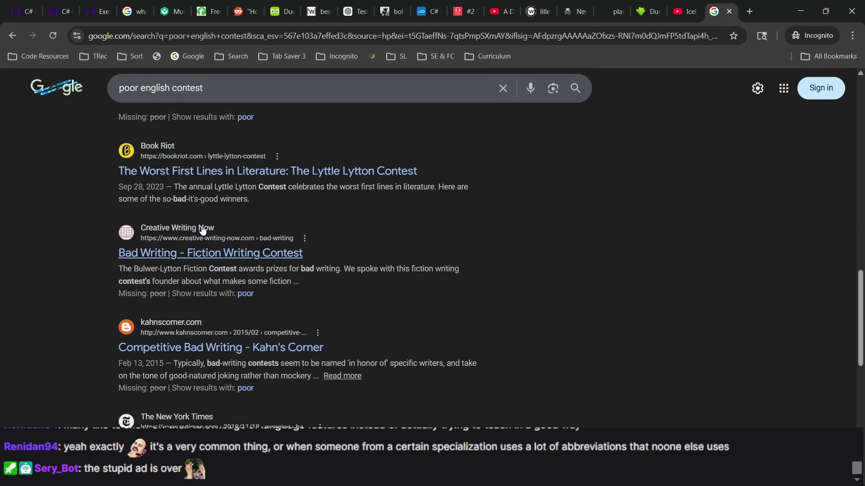
pyautogui.scroll(-2, 204, 212)
# Step: Read the Creative Writing Now bad-writing article, then return to the results
pyautogui.click(215, 143)
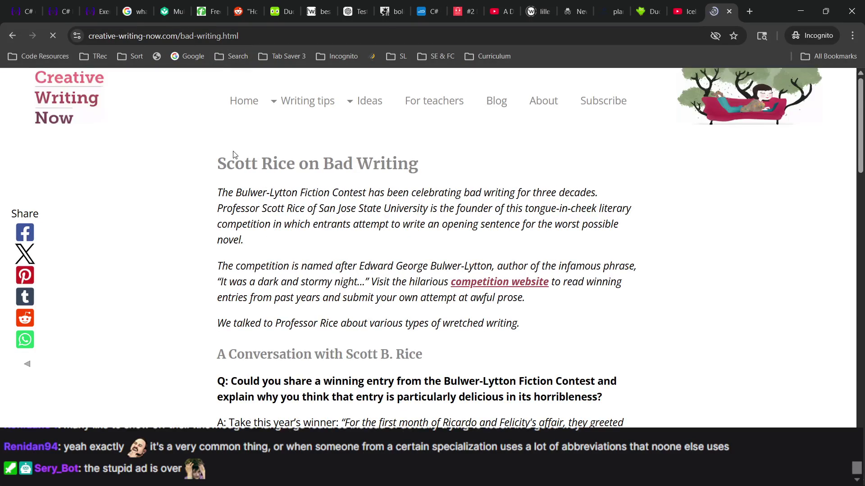
pyautogui.scroll(-6, 209, 179)
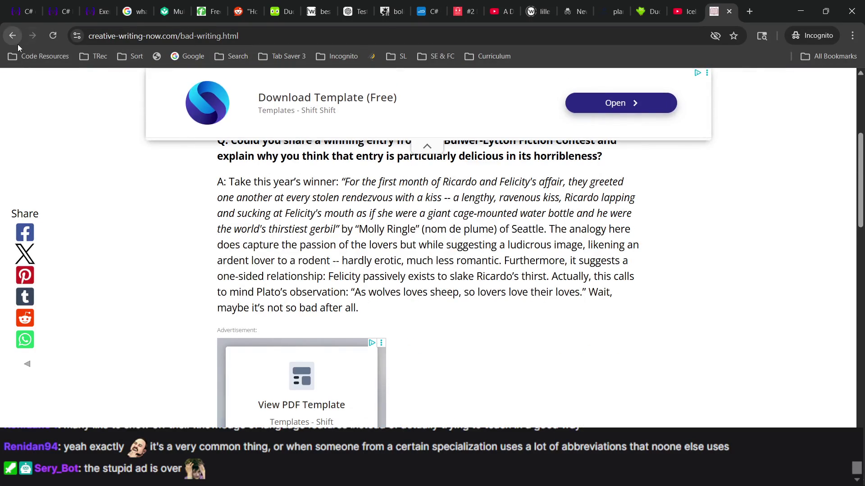
pyautogui.click(15, 40)
pyautogui.scroll(10, 218, 277)
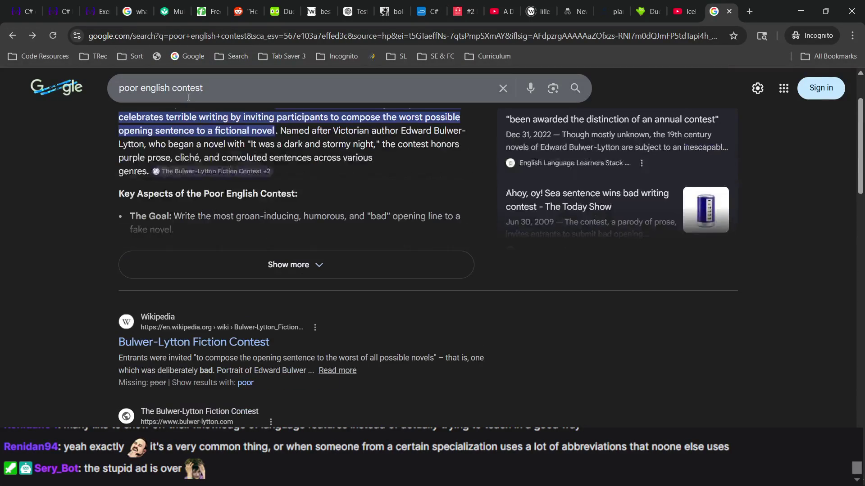
pyautogui.click(189, 94)
# Step: Search 'bad writing contest', browse the Bulwer-Lytton-led results, and start adding 'technical'
pyautogui.write('bad writing')
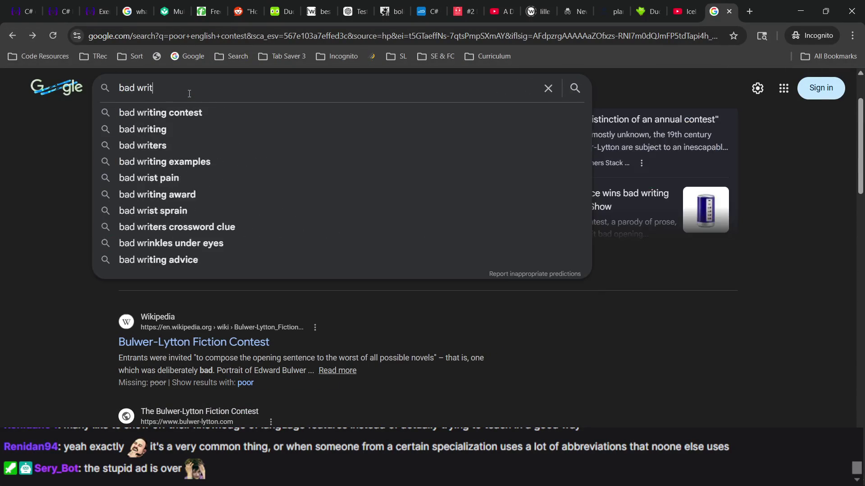
pyautogui.click(189, 112)
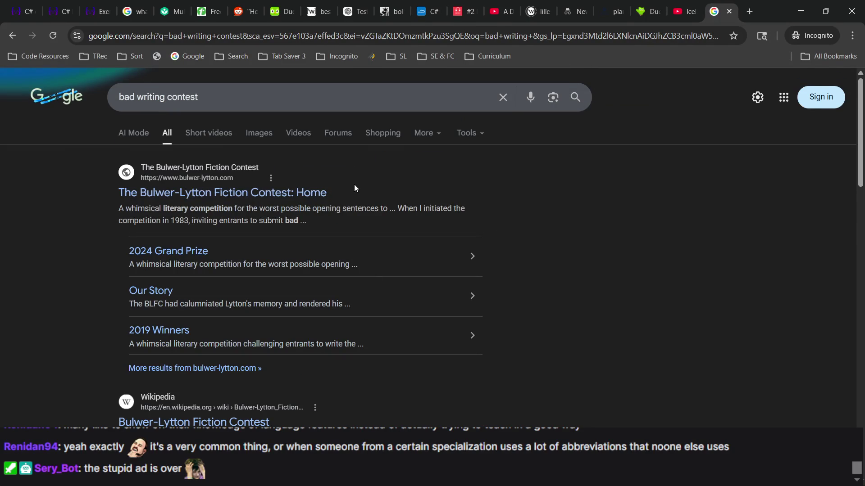
pyautogui.scroll(-5, 354, 185)
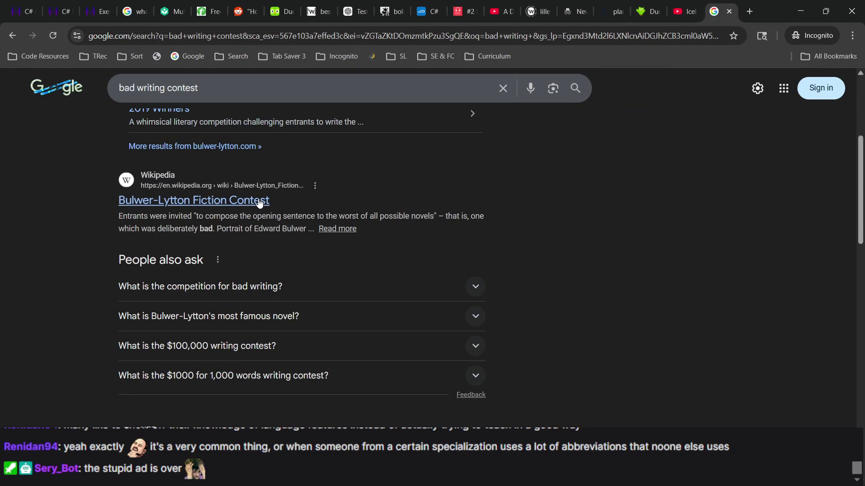
pyautogui.scroll(-5, 285, 196)
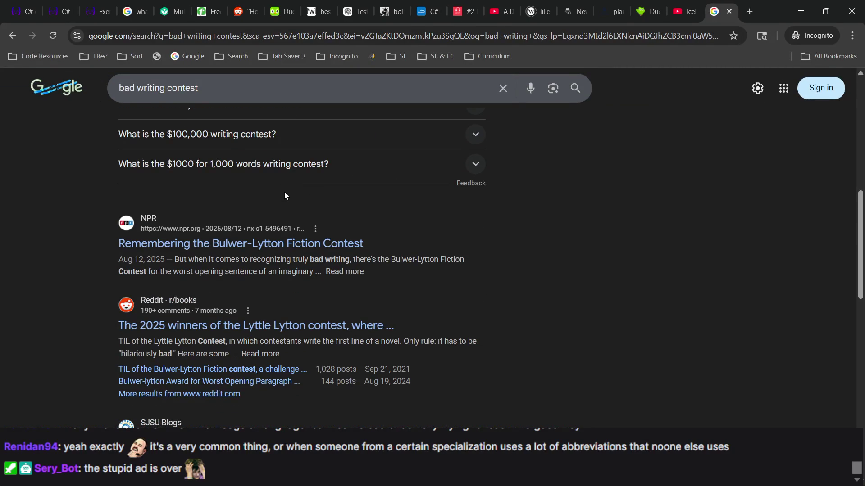
pyautogui.scroll(-5, 285, 196)
pyautogui.scroll(-6, 251, 248)
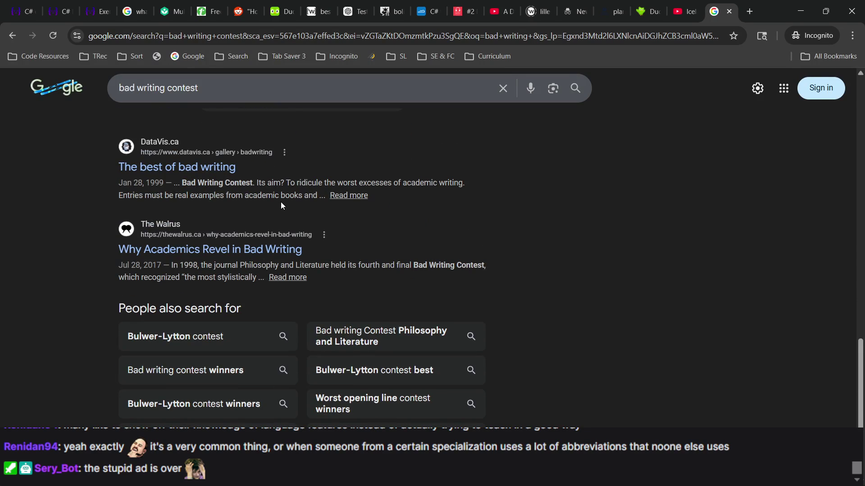
pyautogui.click(278, 85)
pyautogui.write('te')
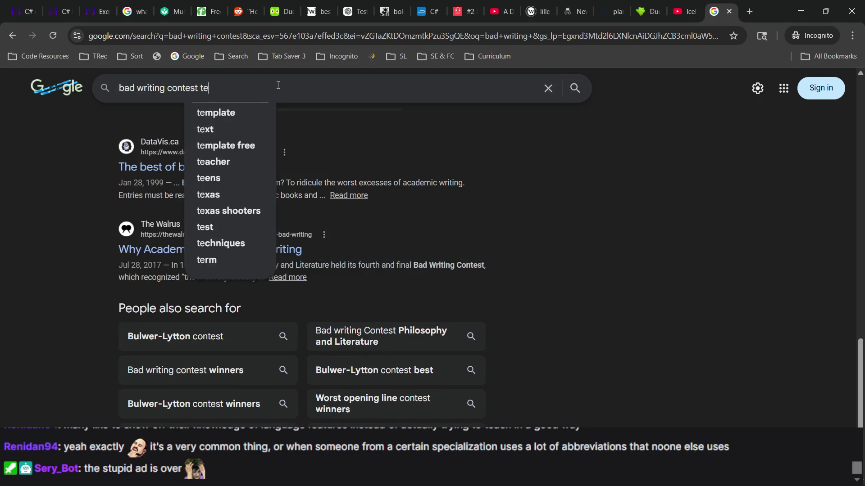
pyautogui.write('chnical')
# Step: Run the 'bad writing contest technical' search and read the NPR Bulwer-Lytton article
pyautogui.press('Return')
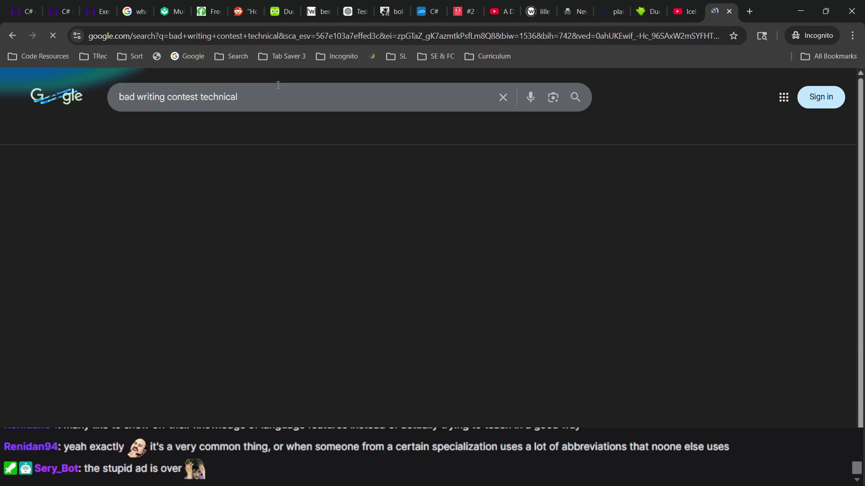
pyautogui.scroll(-4, 199, 262)
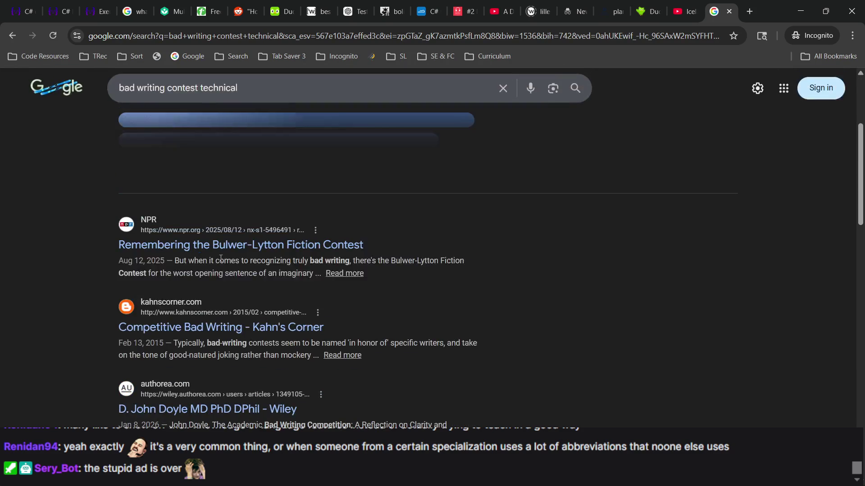
pyautogui.scroll(-5, 222, 259)
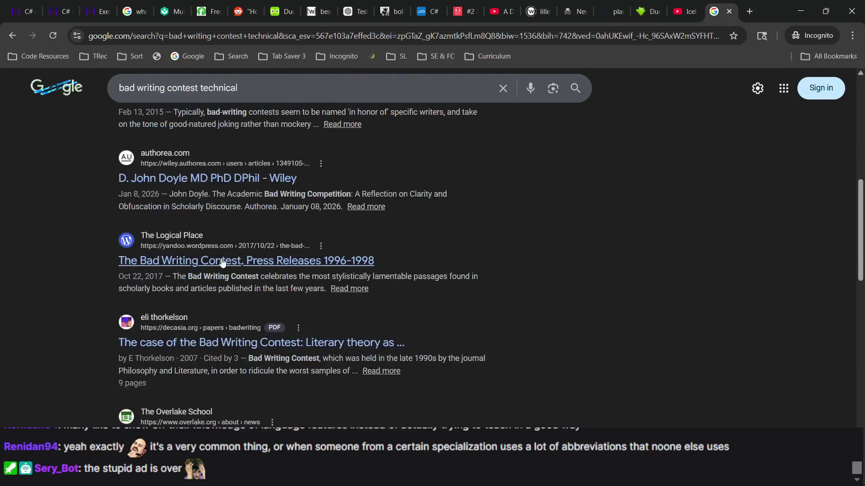
pyautogui.scroll(-4, 228, 261)
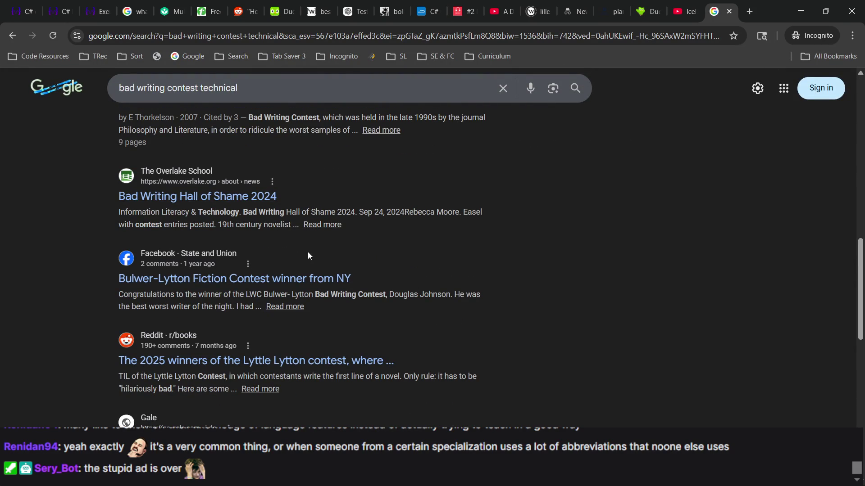
pyautogui.scroll(-5, 308, 256)
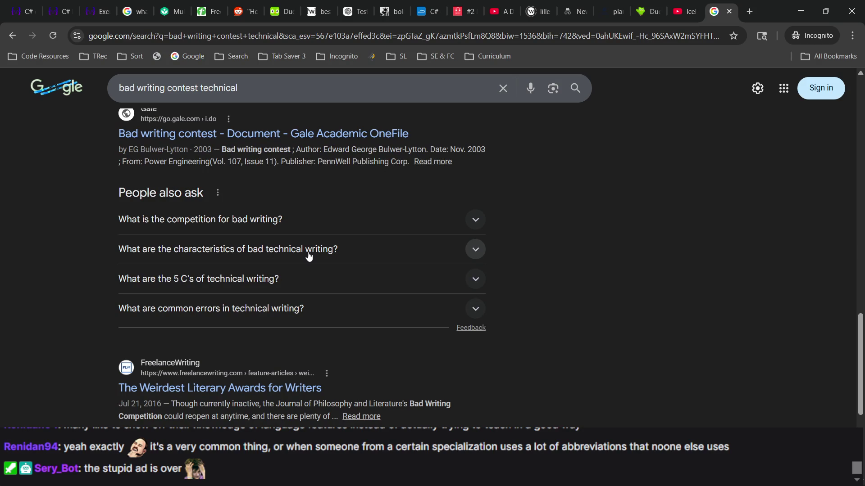
pyautogui.scroll(-4, 308, 256)
pyautogui.scroll(20, 309, 255)
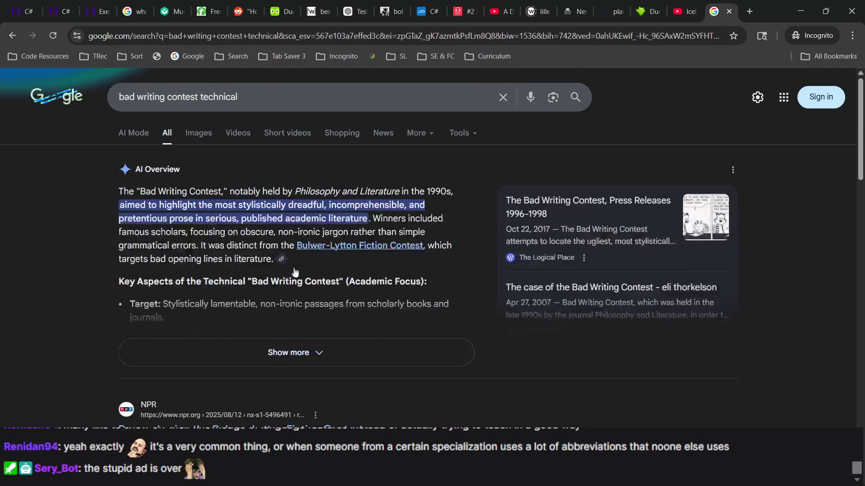
pyautogui.scroll(-3, 283, 334)
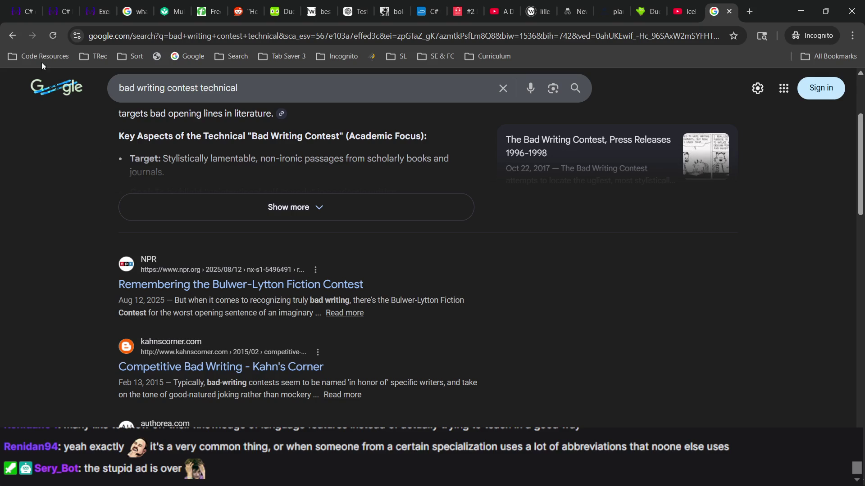
pyautogui.click(353, 318)
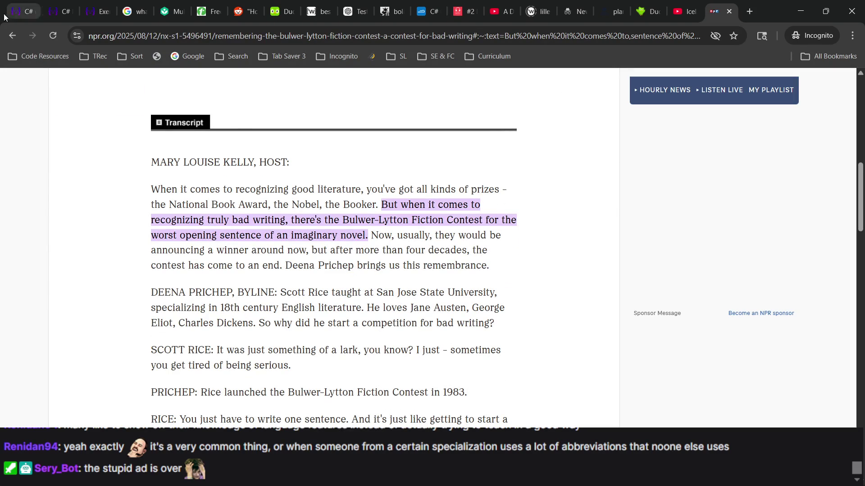
pyautogui.click(12, 35)
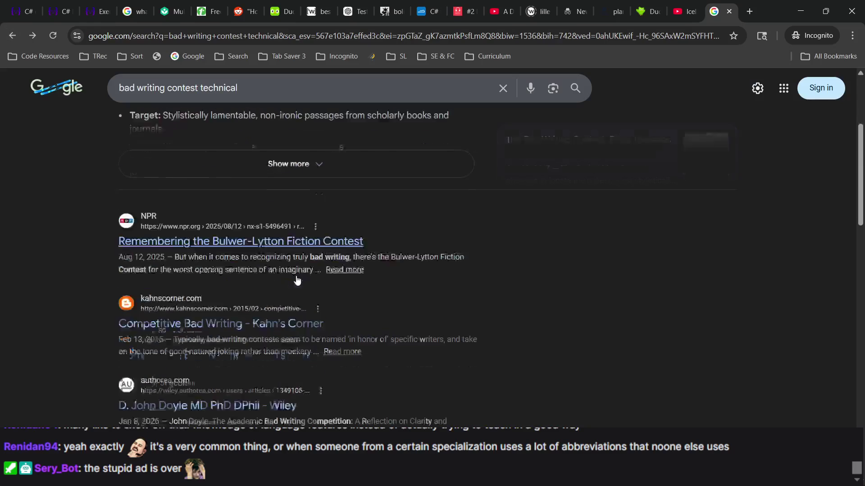
# Step: Move to the second page of results and scroll through it
pyautogui.scroll(-5, 296, 279)
pyautogui.scroll(-5, 381, 388)
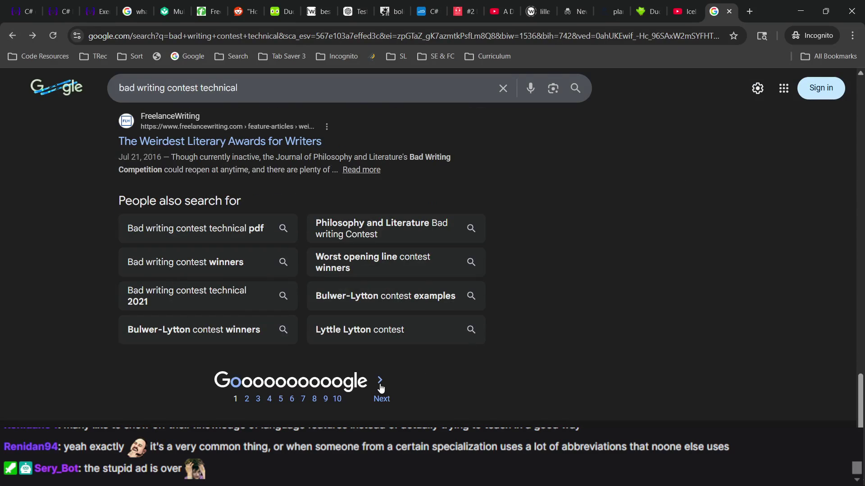
pyautogui.click(381, 387)
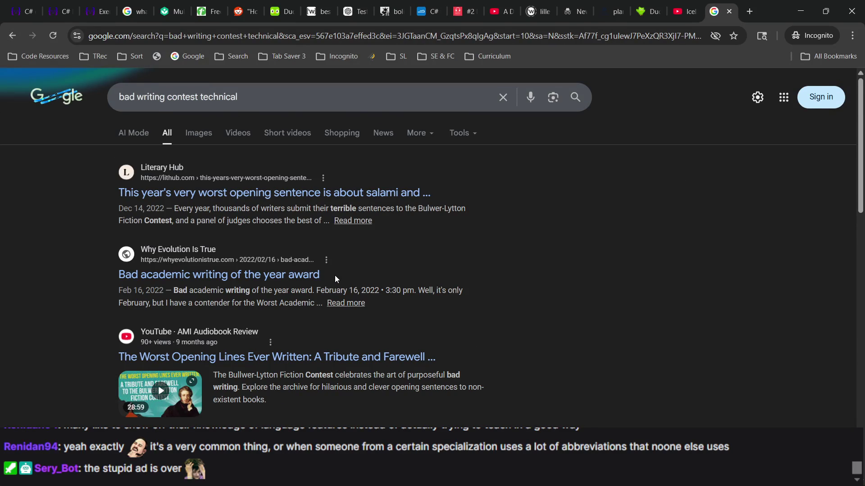
pyautogui.scroll(-5, 334, 265)
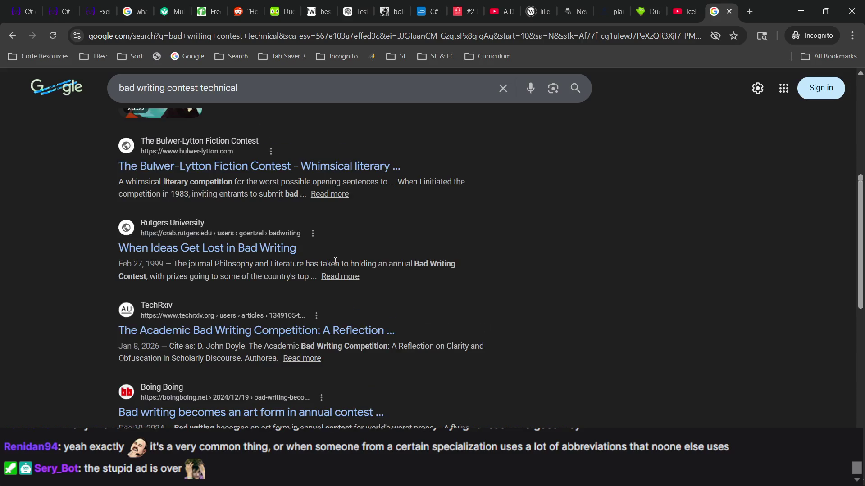
pyautogui.scroll(-3, 335, 263)
pyautogui.scroll(-6, 334, 264)
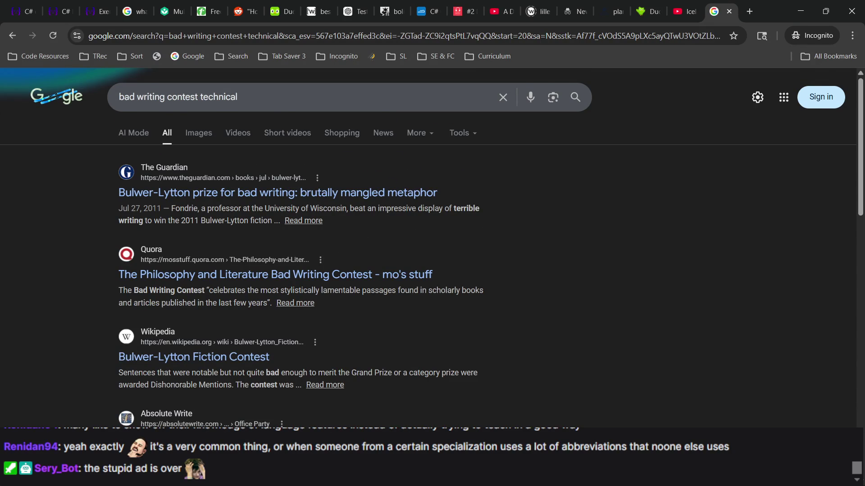
pyautogui.scroll(-5, 384, 325)
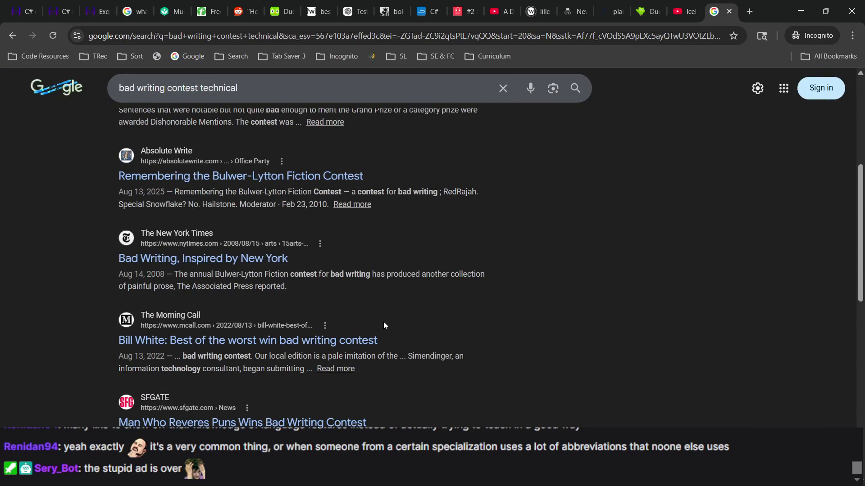
pyautogui.scroll(-2, 384, 326)
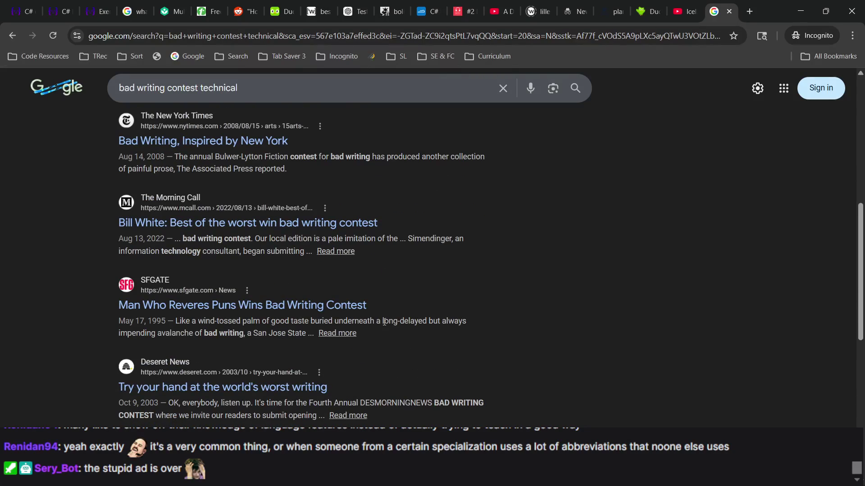
pyautogui.scroll(-4, 384, 322)
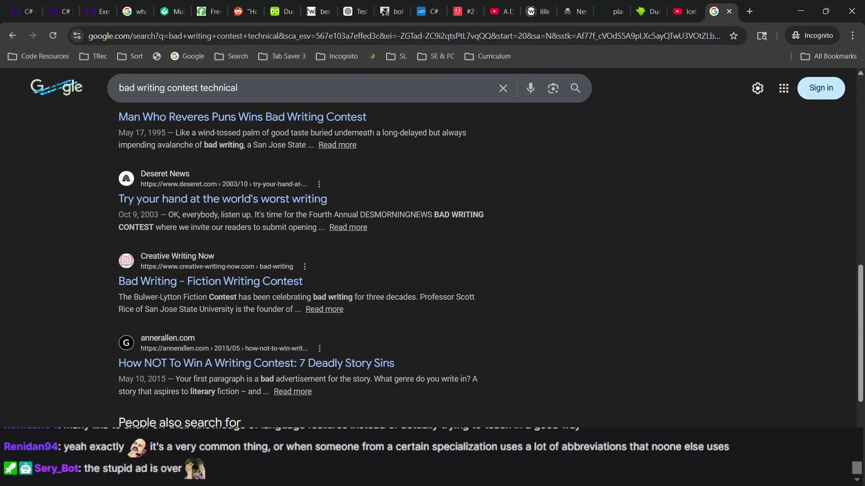
pyautogui.scroll(-5, 355, 263)
# Step: Continue to the next results page and select the word 'bad' in the query
pyautogui.click(404, 392)
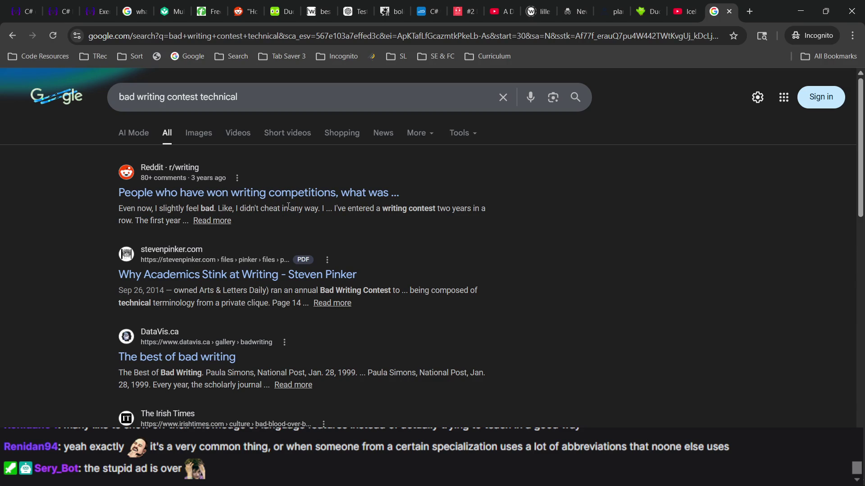
pyautogui.scroll(-4, 289, 206)
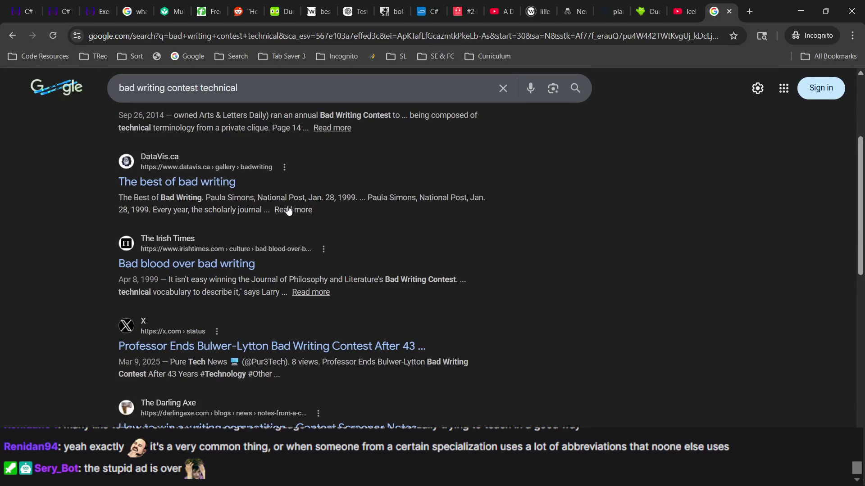
pyautogui.scroll(-8, 289, 211)
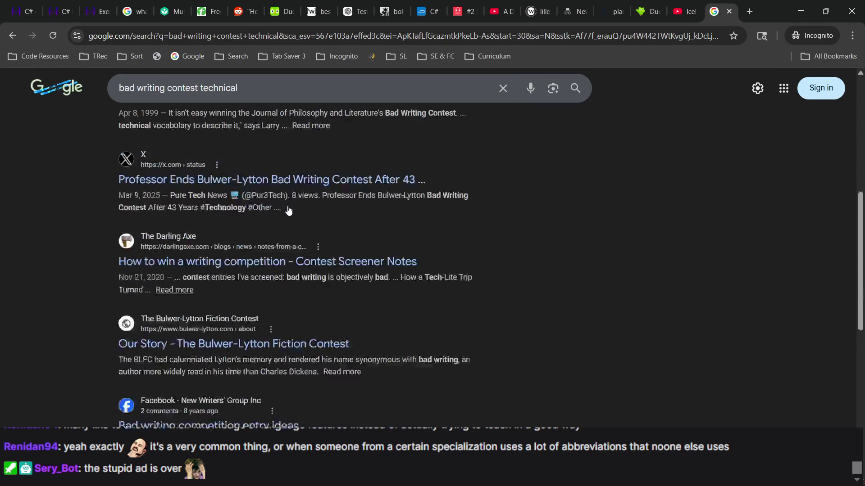
pyautogui.scroll(-2, 288, 209)
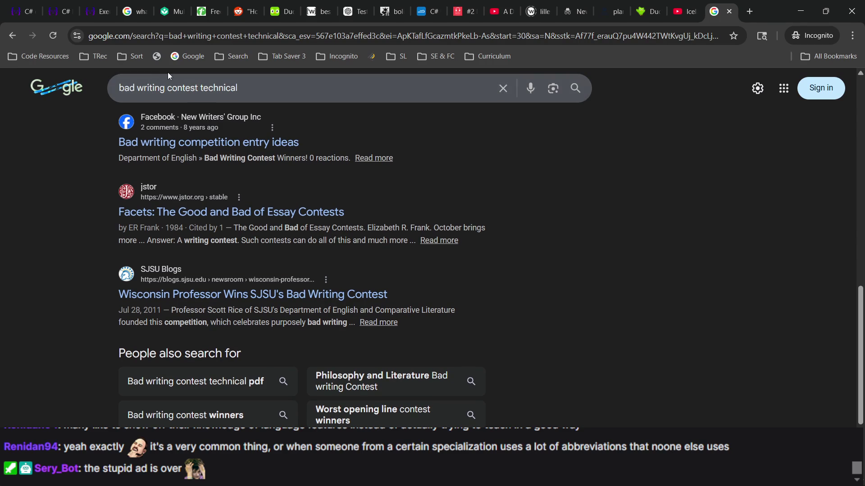
pyautogui.doubleClick(122, 93)
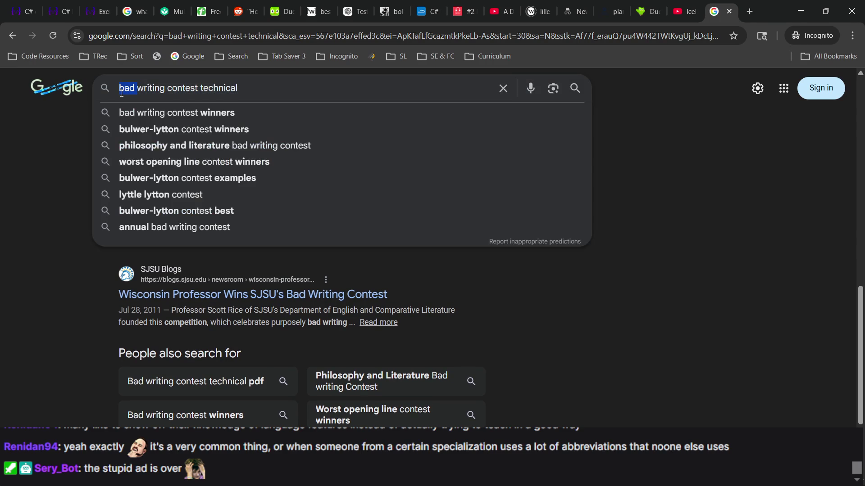
# Step: Change the query to 'worst' and search the 'technical writing contest' suggestion
pyautogui.write('worst')
pyautogui.click(283, 81)
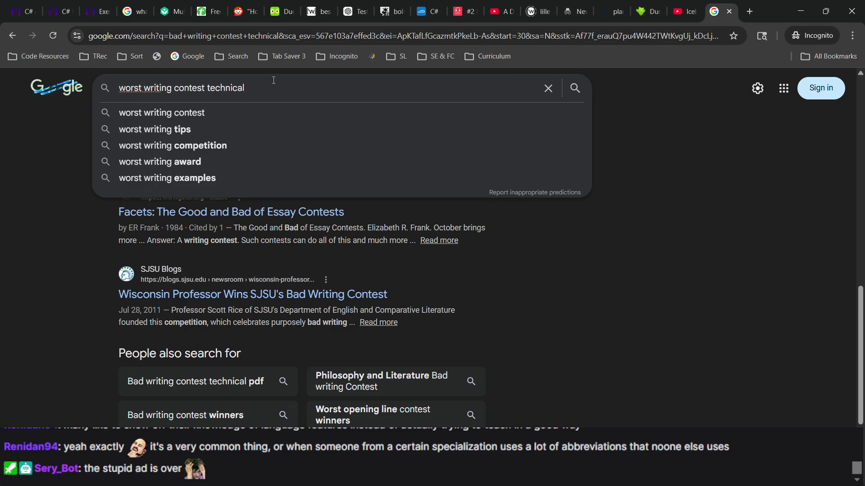
pyautogui.hotkey('ctrl', 'shift', 'Left')
pyautogui.hotkey('shift', 'Home')
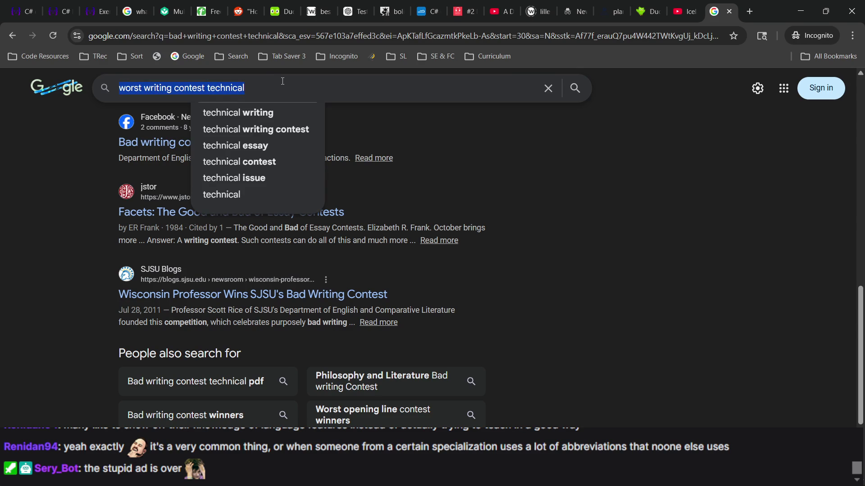
pyautogui.click(290, 129)
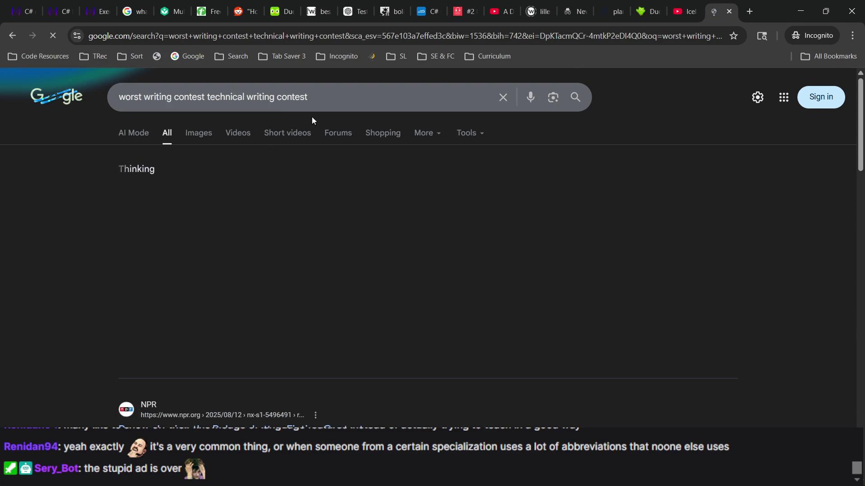
# Step: Expand the AI overview and copy 'The Bad Writing Contest (1996–1998)' from it
pyautogui.scroll(-1, 273, 151)
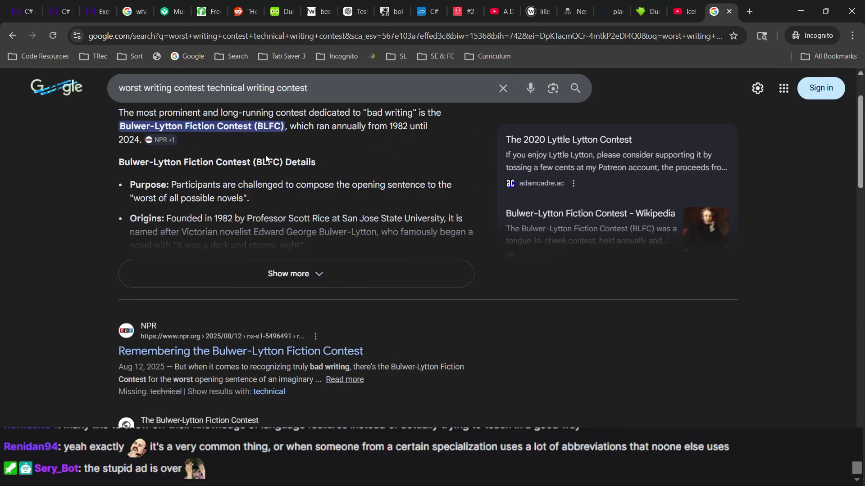
pyautogui.click(287, 273)
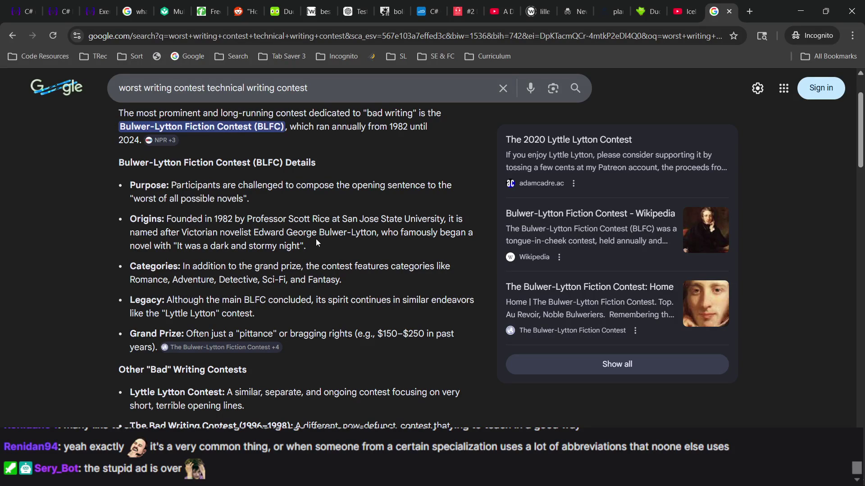
pyautogui.scroll(-3, 317, 243)
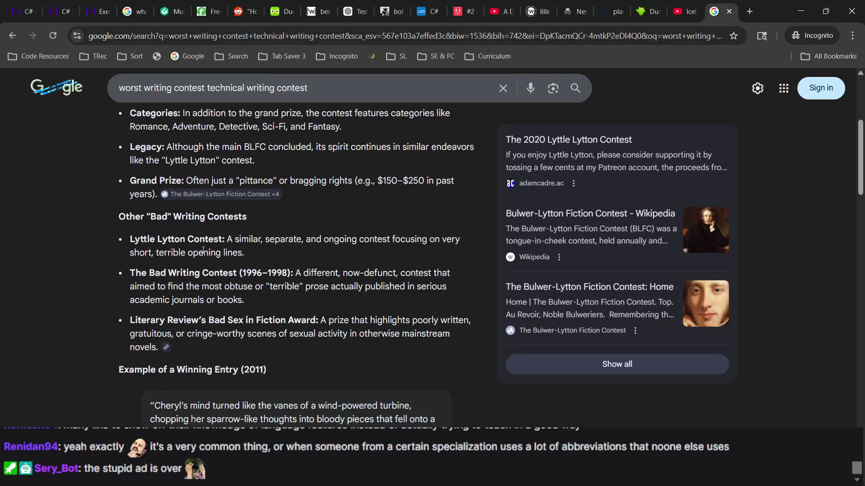
pyautogui.scroll(-1, 203, 251)
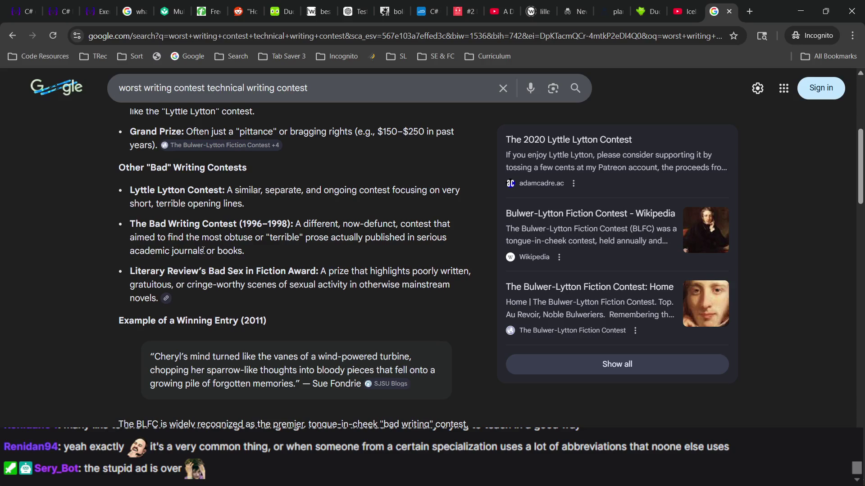
pyautogui.moveTo(295, 224); pyautogui.dragTo(125, 225)
pyautogui.hotkey('ctrl', 'c')
# Step: Search for 'The Bad Writing Contest (1996–1998)' and open the press releases result
pyautogui.click(211, 88)
pyautogui.hotkey('ctrl', 'a')
pyautogui.hotkey('ctrl', 'v')
pyautogui.press('Return')
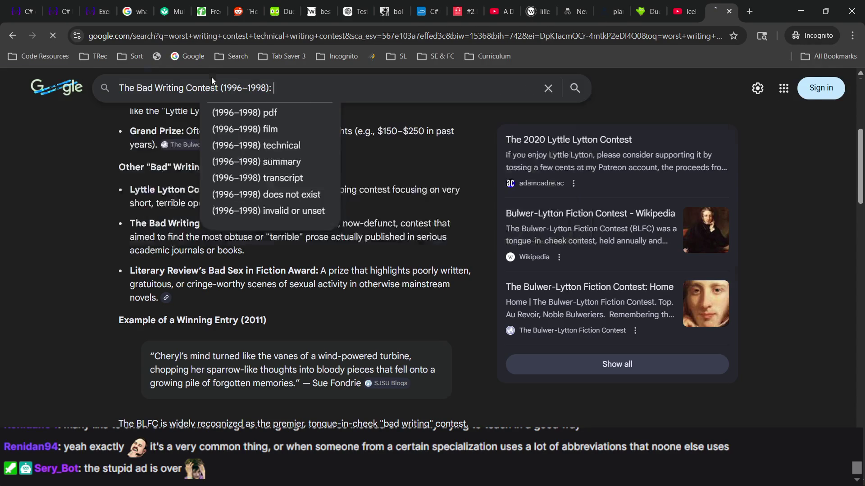
pyautogui.click(323, 93)
pyautogui.press('Return')
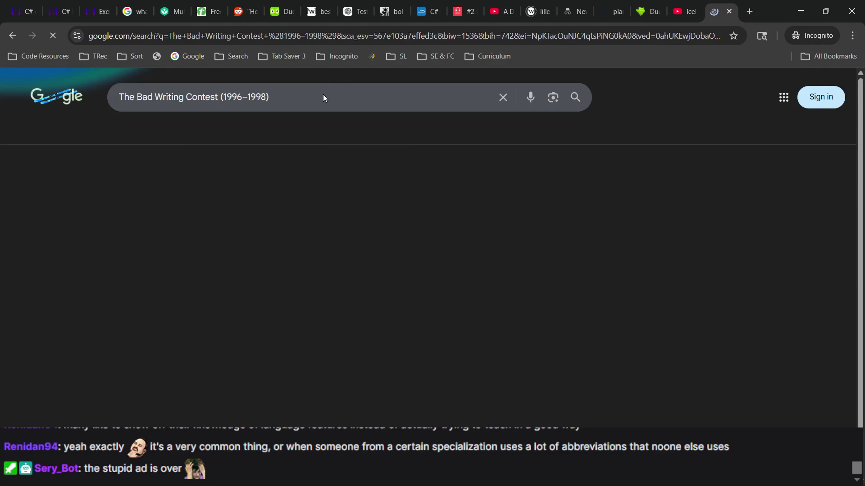
pyautogui.scroll(-5, 270, 263)
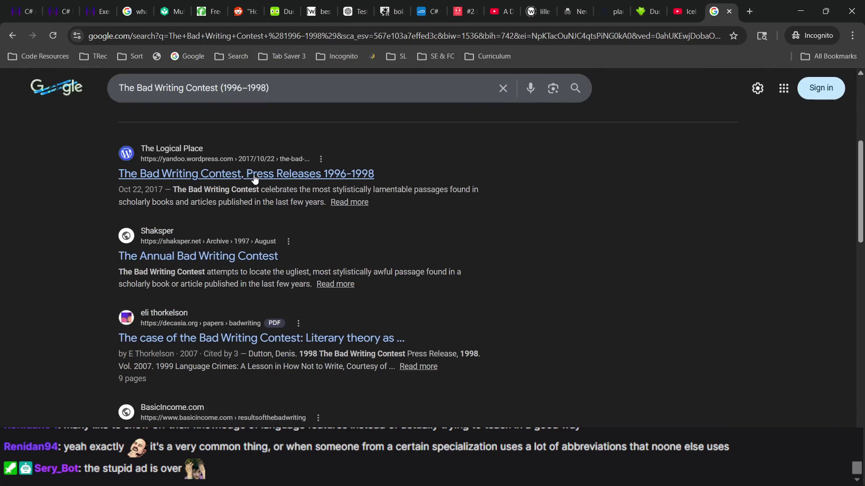
pyautogui.click(255, 175)
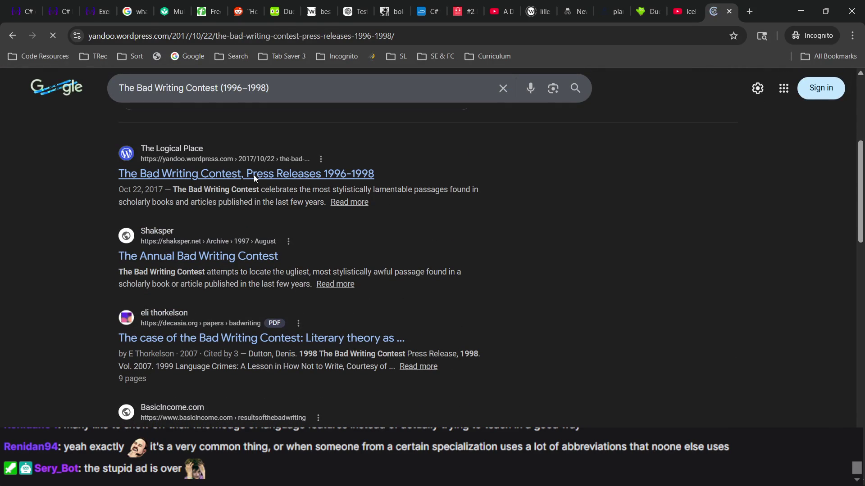
# Step: Scroll the press-release article down to Butler's first-prize passage and select it
pyautogui.scroll(-5, 191, 189)
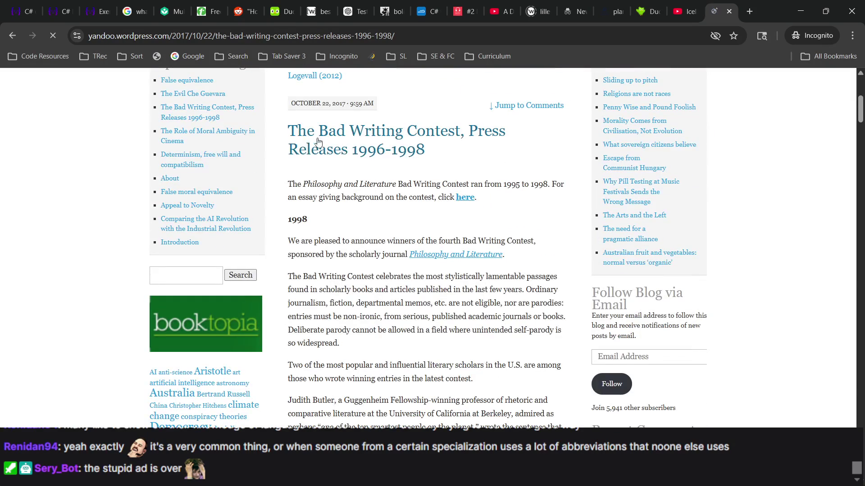
pyautogui.scroll(-1, 277, 141)
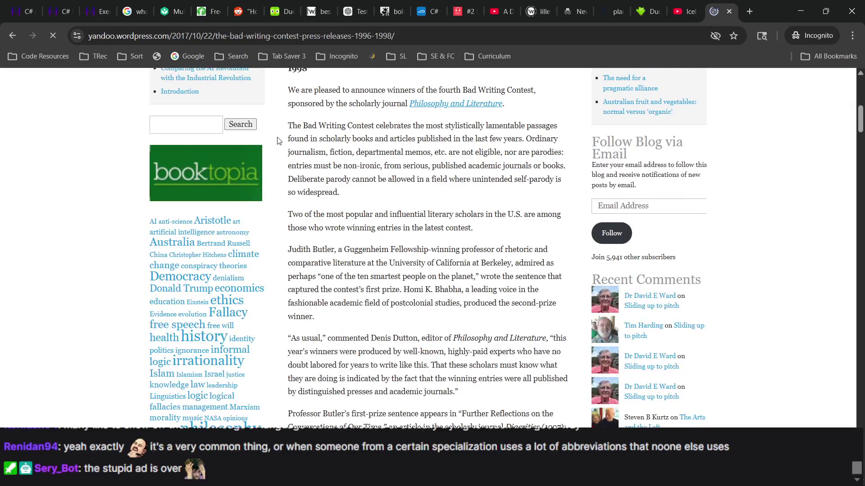
pyautogui.scroll(-1, 277, 141)
pyautogui.scroll(-4, 277, 141)
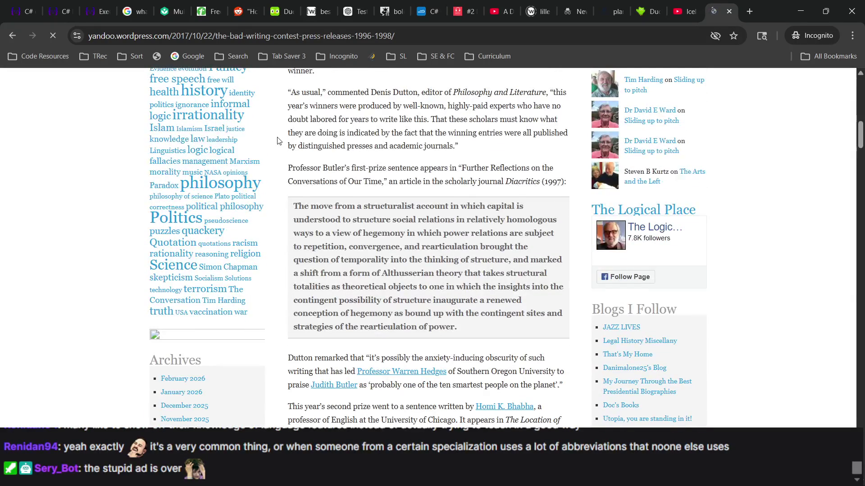
pyautogui.tripleClick(402, 255)
pyautogui.scroll(15, 360, 180)
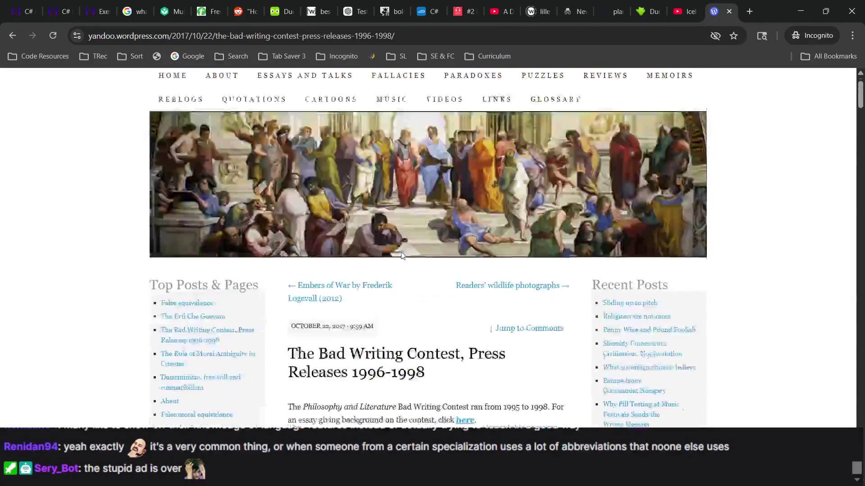
pyautogui.scroll(-8, 335, 142)
pyautogui.scroll(-6, 336, 180)
pyautogui.scroll(12, 340, 347)
pyautogui.scroll(-7, 343, 350)
pyautogui.scroll(-10, 343, 350)
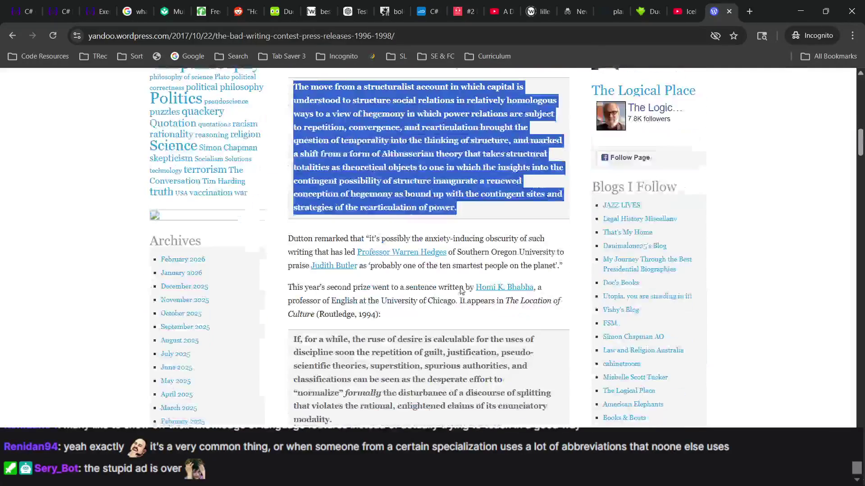
pyautogui.keyDown('ctrl'); pyautogui.scroll(5, 408, 165); pyautogui.keyUp('ctrl')
pyautogui.keyDown('ctrl'); pyautogui.scroll(-3, 408, 166); pyautogui.keyUp('ctrl')
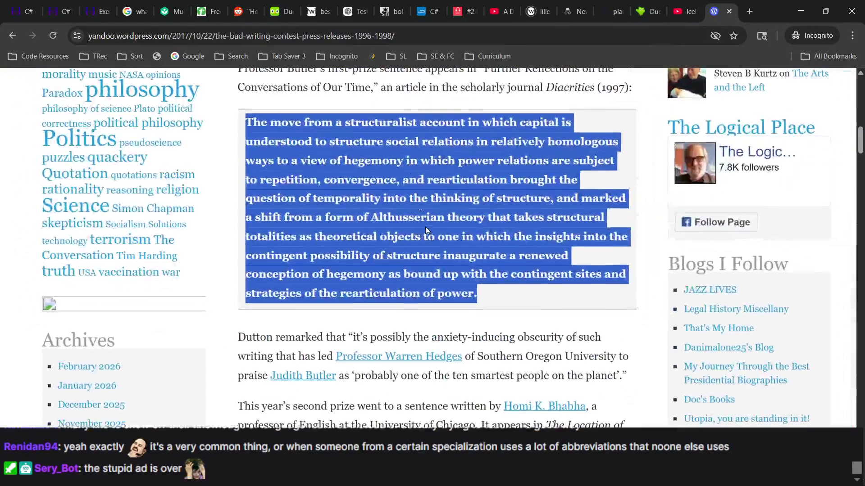
# Step: Reselect the Butler quote and briefly check the streaming software before returning to it
pyautogui.click(604, 295)
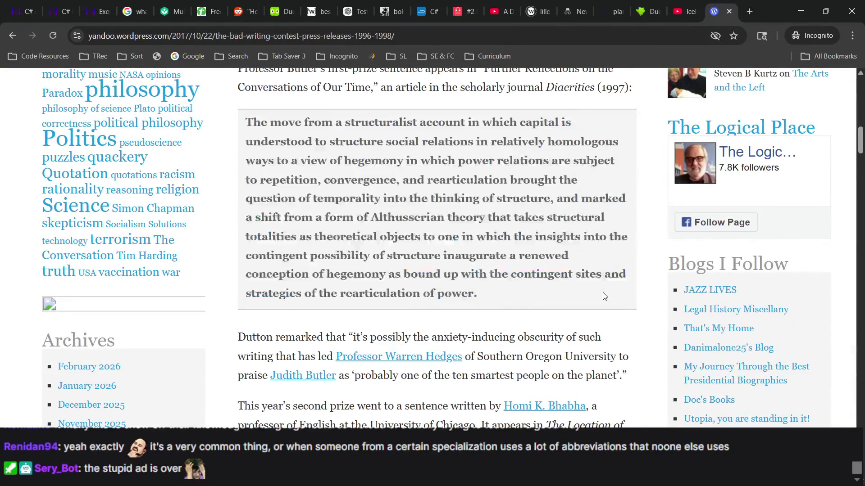
pyautogui.tripleClick(510, 280)
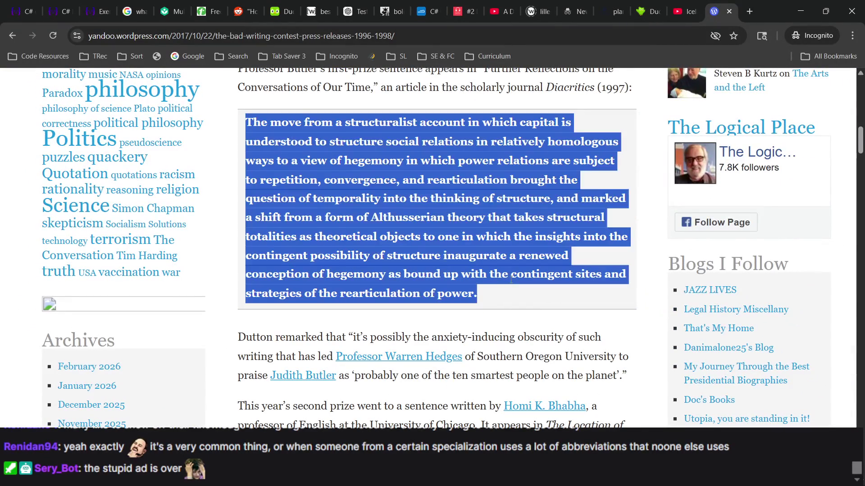
pyautogui.click(400, 240)
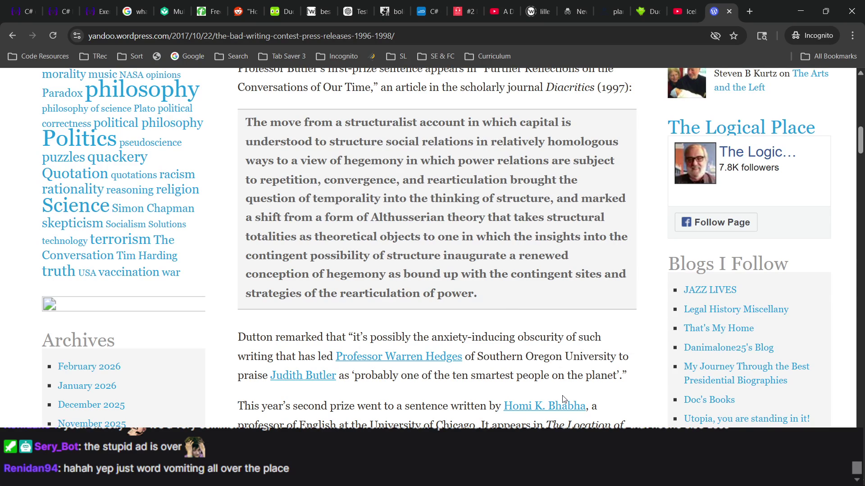
pyautogui.tripleClick(448, 155)
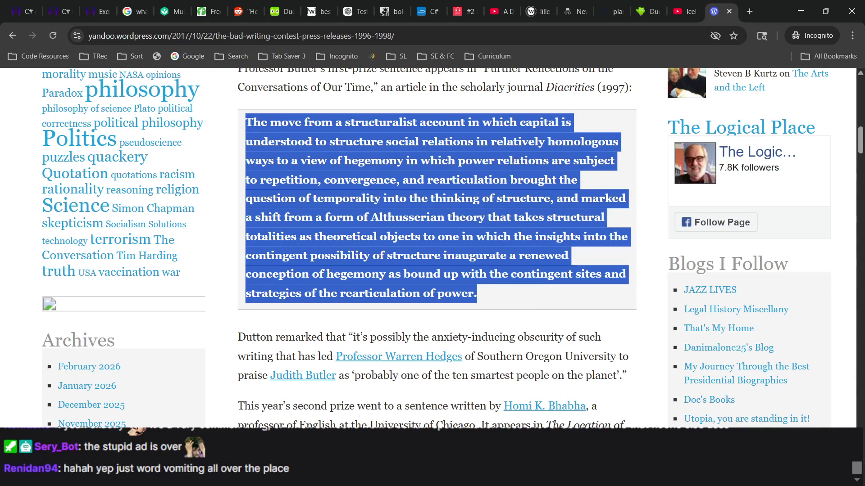
pyautogui.hotkey('alt', 'Tab')
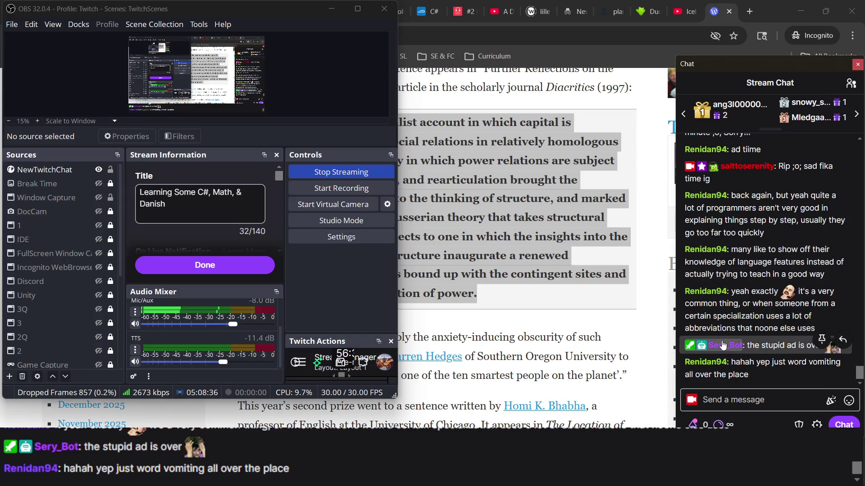
pyautogui.hotkey('alt', 'Tab')
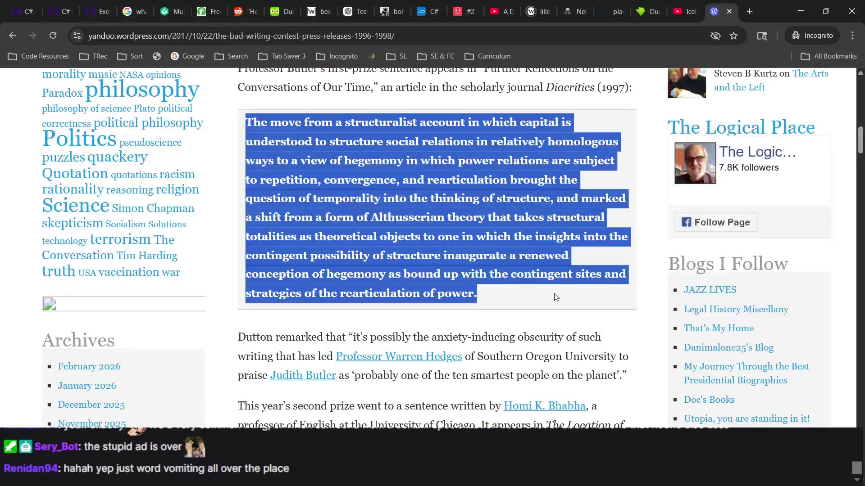
pyautogui.scroll(7, 398, 106)
pyautogui.scroll(4, 398, 105)
pyautogui.scroll(-10, 398, 105)
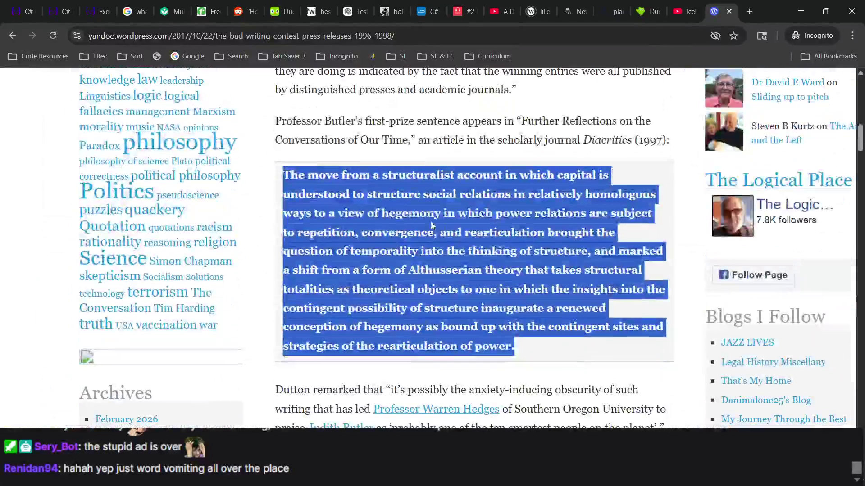
# Step: Select words like 'hegemony' in the quote, zoom the page out, then go back to Exercism
pyautogui.doubleClick(430, 221)
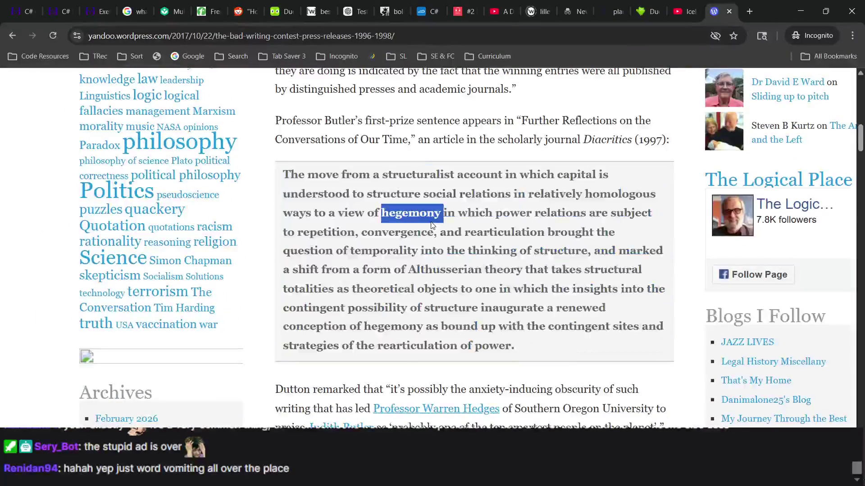
pyautogui.tripleClick(469, 221)
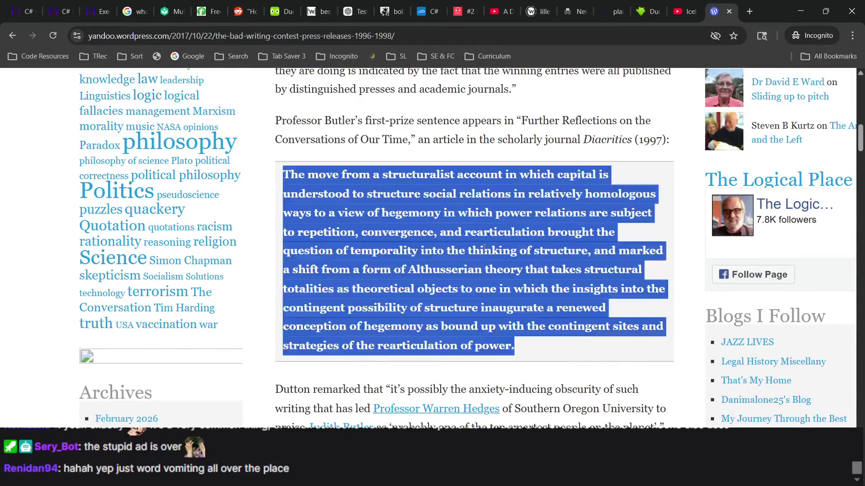
pyautogui.hotkey('ctrl', '-')
pyautogui.hotkey('ctrl', '-')
pyautogui.doubleClick(452, 346)
pyautogui.tripleClick(452, 346)
pyautogui.doubleClick(452, 346)
pyautogui.scroll(3, 452, 344)
pyautogui.scroll(3, 332, 228)
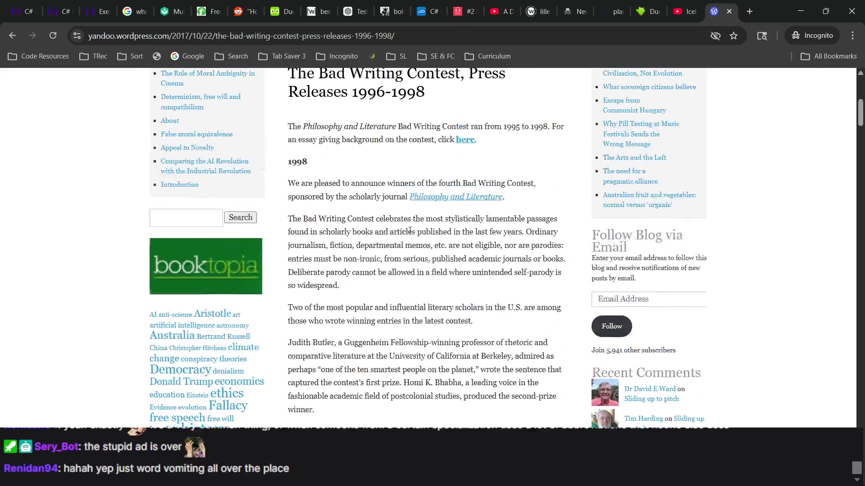
pyautogui.scroll(-2, 332, 228)
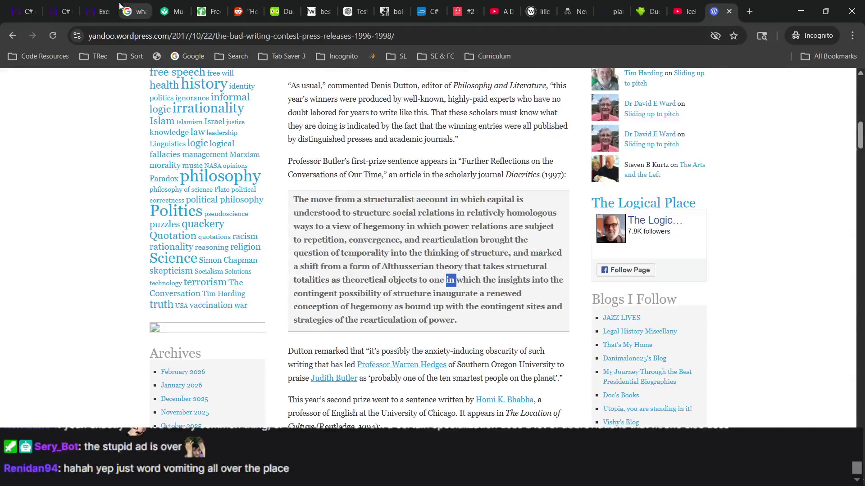
pyautogui.click(84, 7)
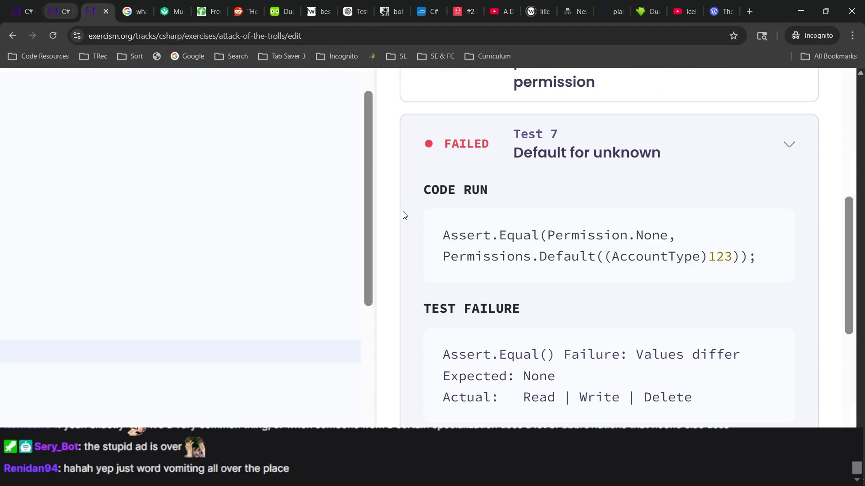
pyautogui.scroll(-3, 308, 383)
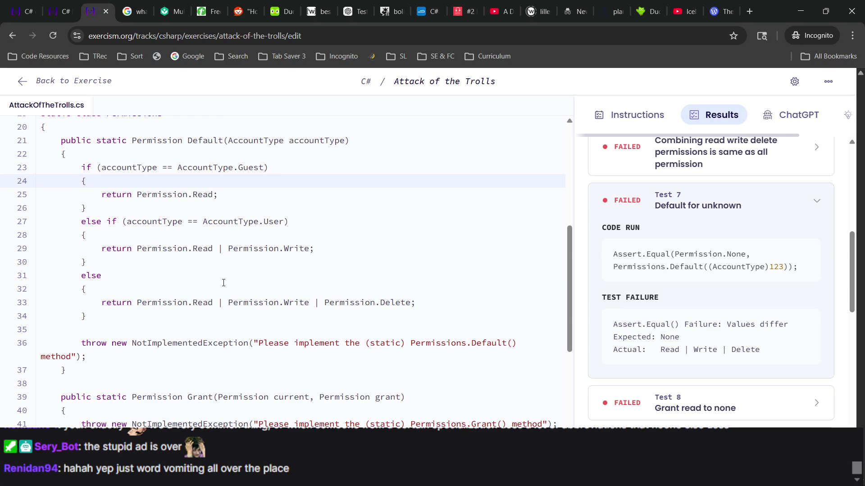
pyautogui.scroll(-3, 223, 283)
pyautogui.scroll(-1, 722, 248)
pyautogui.scroll(1, 722, 248)
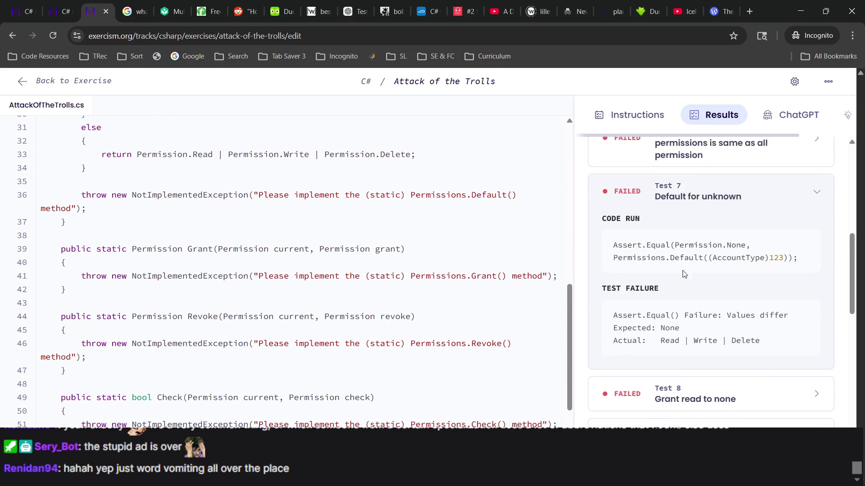
pyautogui.tripleClick(696, 266)
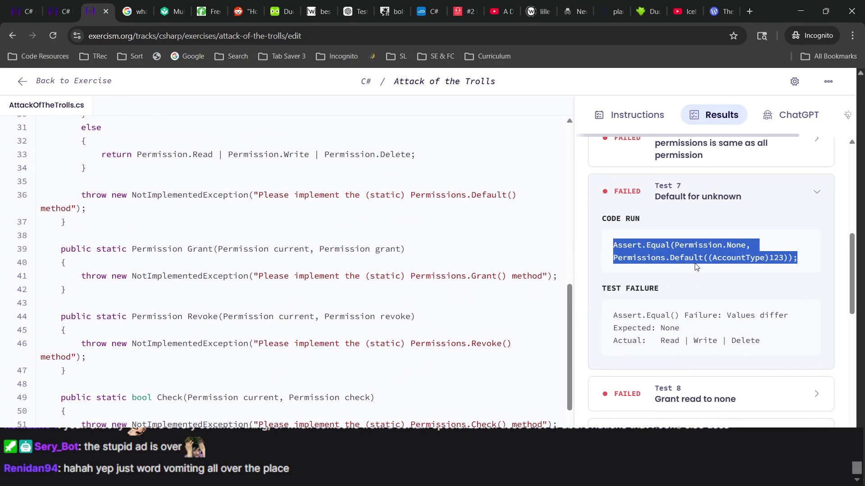
pyautogui.click(716, 260)
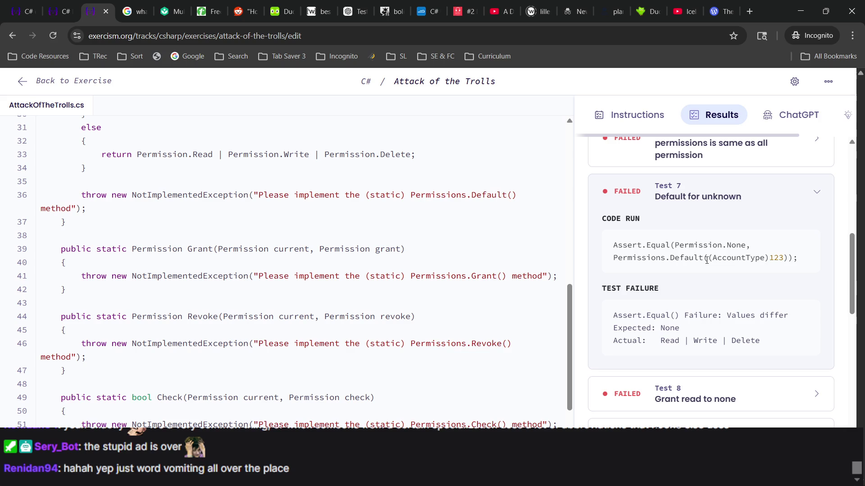
pyautogui.moveTo(713, 259); pyautogui.dragTo(793, 258)
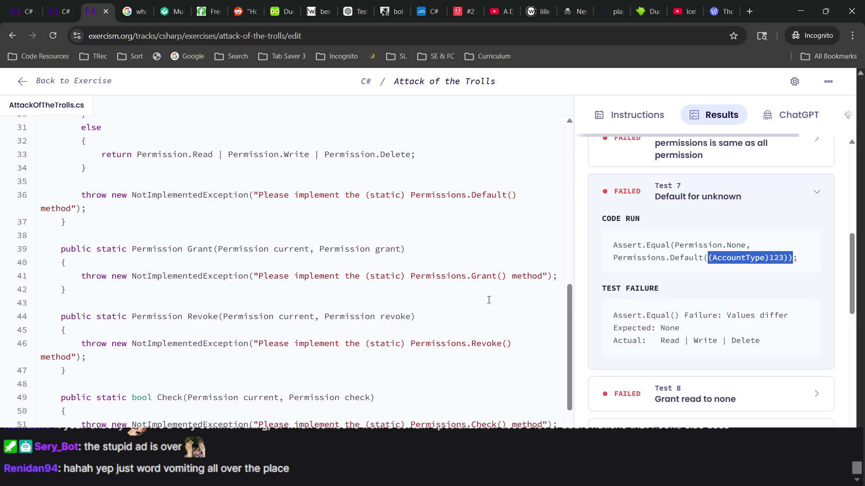
pyautogui.scroll(4, 408, 334)
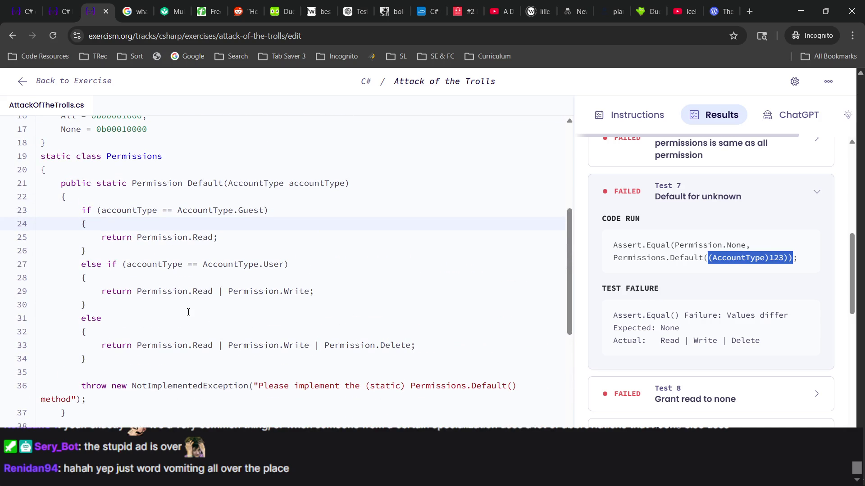
pyautogui.click(119, 309)
# Step: Turn line 31 into an else if by pasting line 27's User condition and removing the extra parenthesis
pyautogui.click(112, 317)
pyautogui.write('if ')
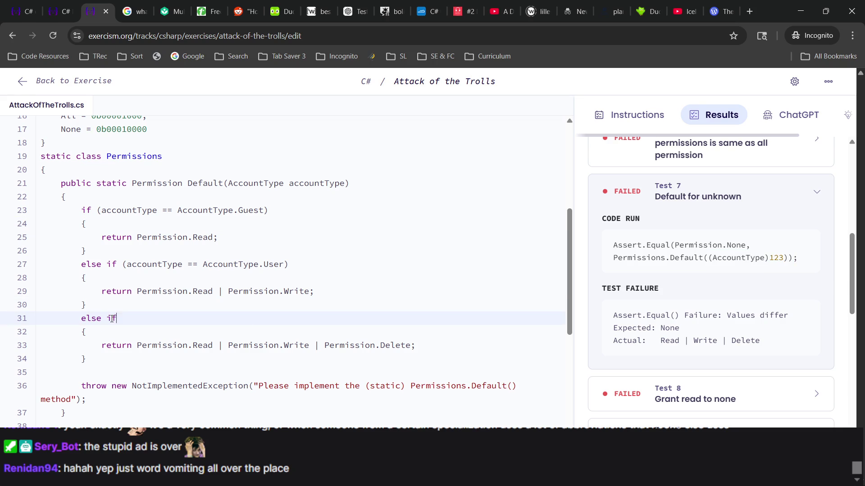
pyautogui.write('(')
pyautogui.click(289, 264)
pyautogui.moveTo(708, 260); pyautogui.dragTo(791, 263)
pyautogui.click(337, 257)
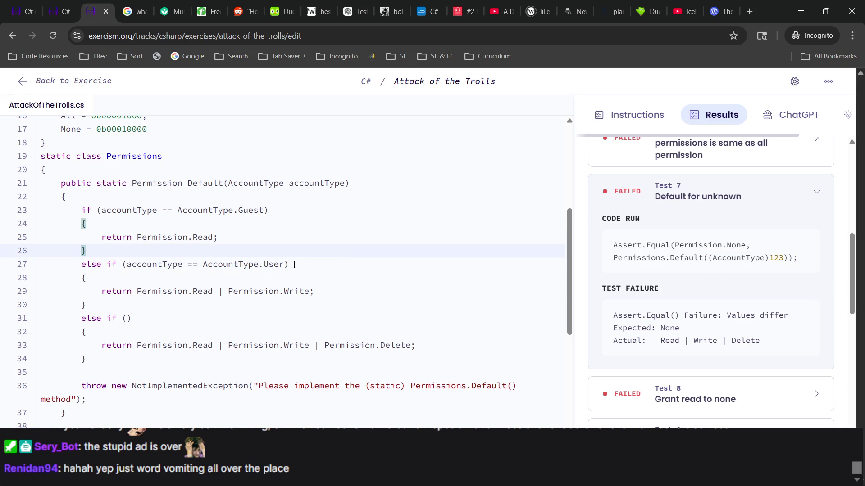
pyautogui.click(285, 265)
pyautogui.click(123, 265)
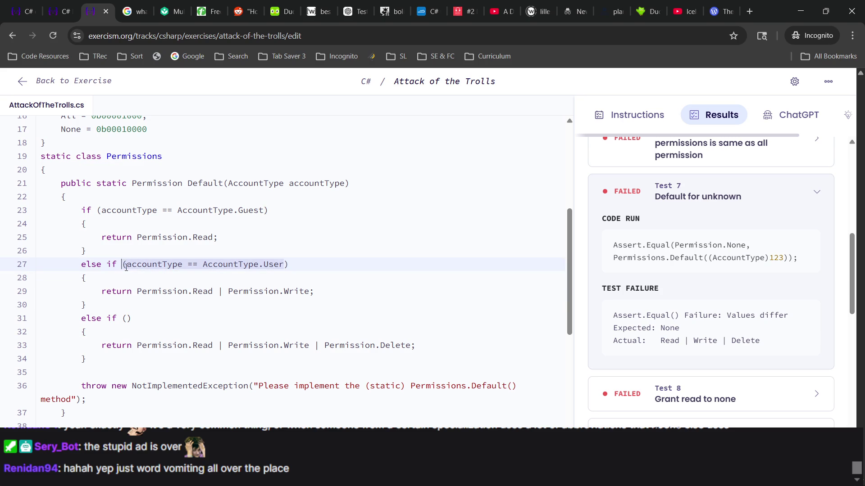
pyautogui.click(127, 318)
pyautogui.write('(accountType == AccountType.User')
pyautogui.click(136, 321)
pyautogui.click(131, 319)
pyautogui.press('BackSpace')
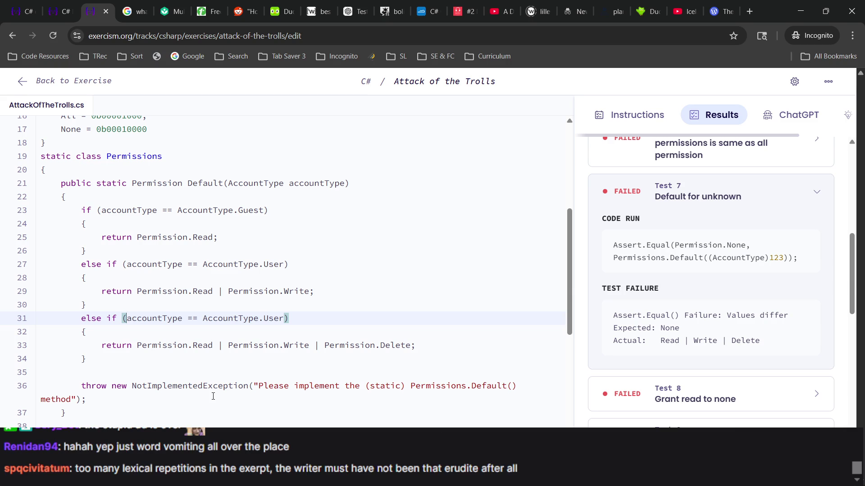
# Step: Replace the duplicated AccountType.User on line 31 with AccountType.Moderator and start a new line
pyautogui.scroll(3, 213, 396)
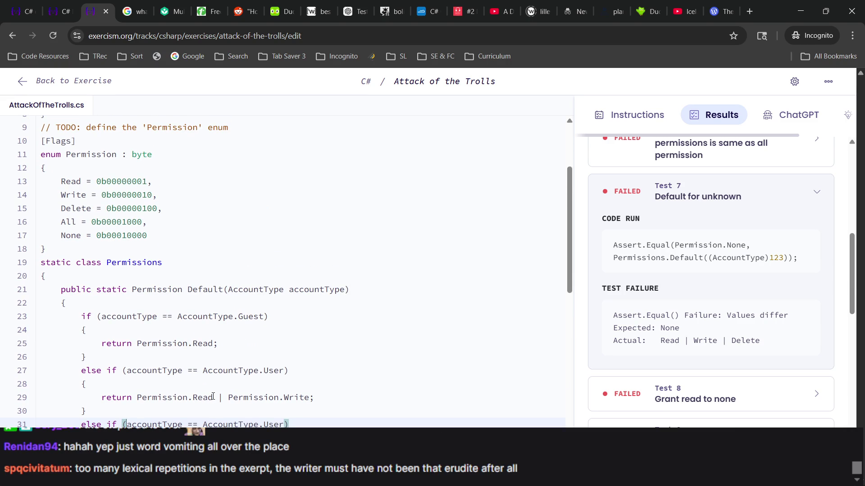
pyautogui.scroll(-1, 213, 396)
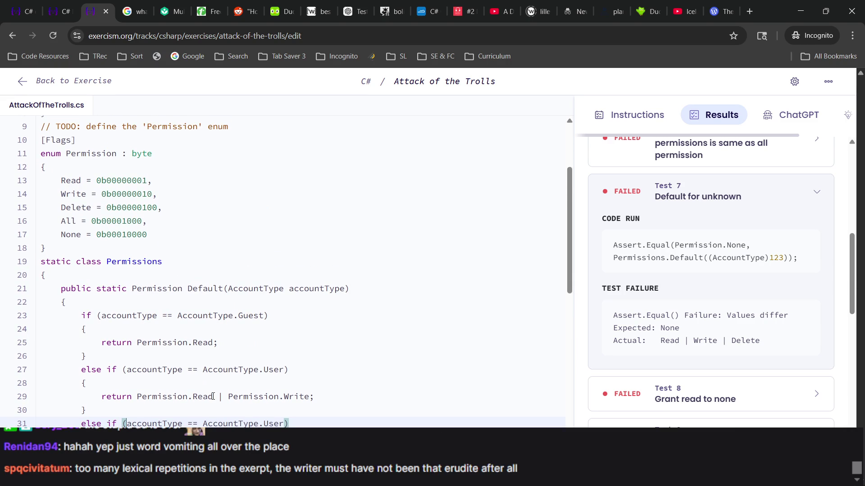
pyautogui.scroll(-5, 213, 396)
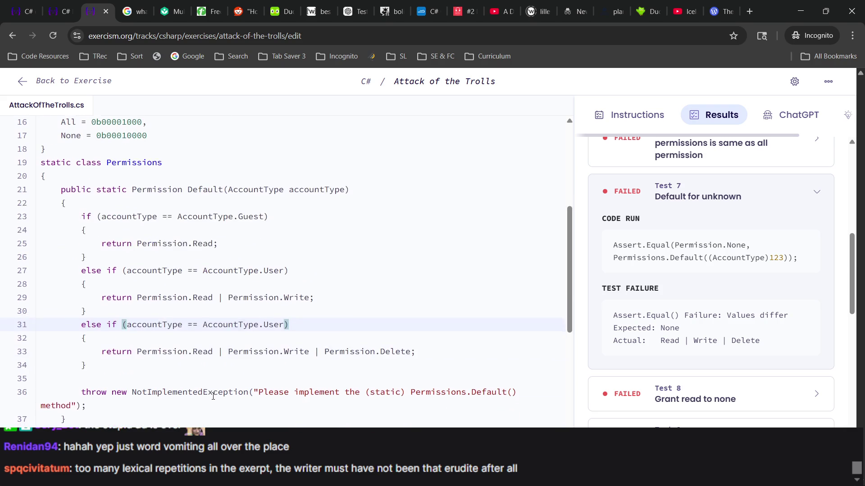
pyautogui.click(191, 270)
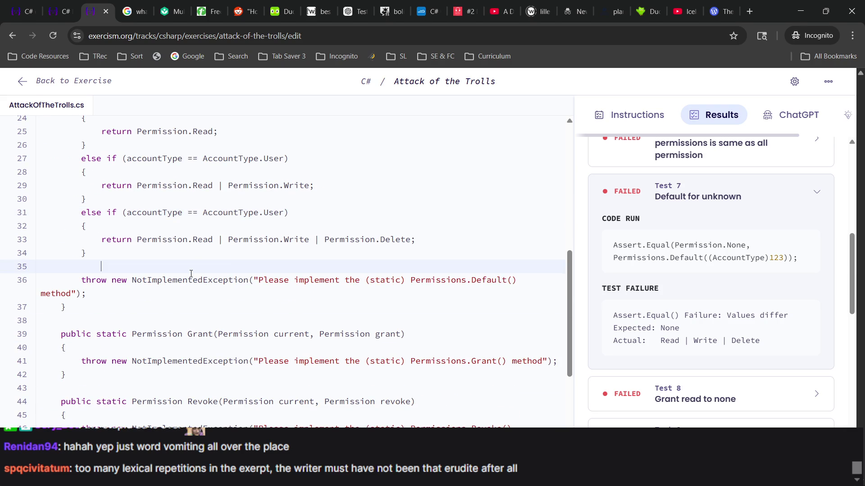
pyautogui.scroll(1, 248, 270)
pyautogui.scroll(-4, 261, 252)
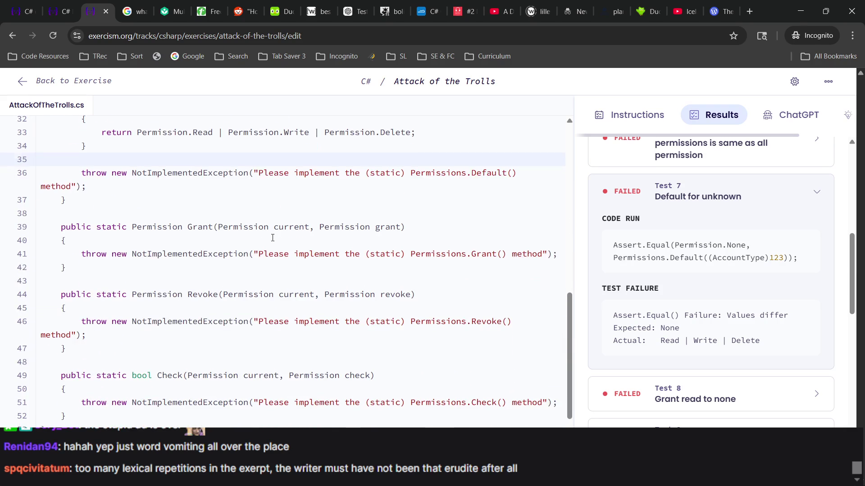
pyautogui.scroll(2, 274, 229)
pyautogui.click(279, 209)
pyautogui.scroll(3, 279, 207)
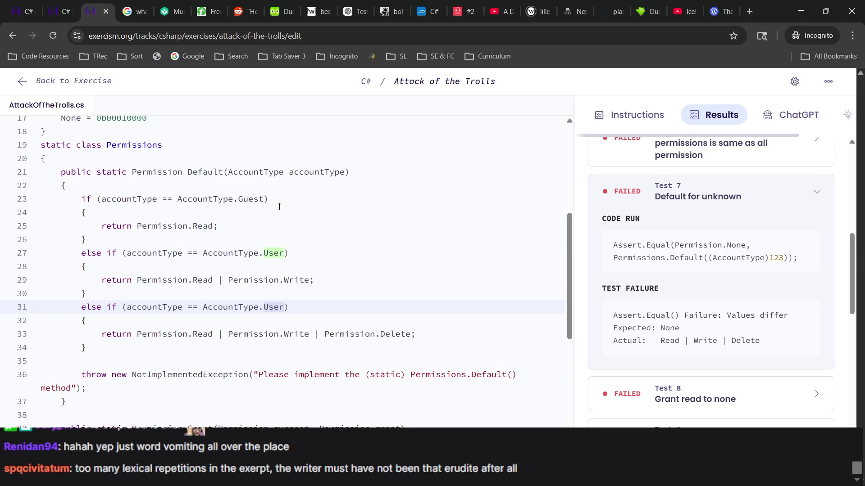
pyautogui.scroll(1, 279, 206)
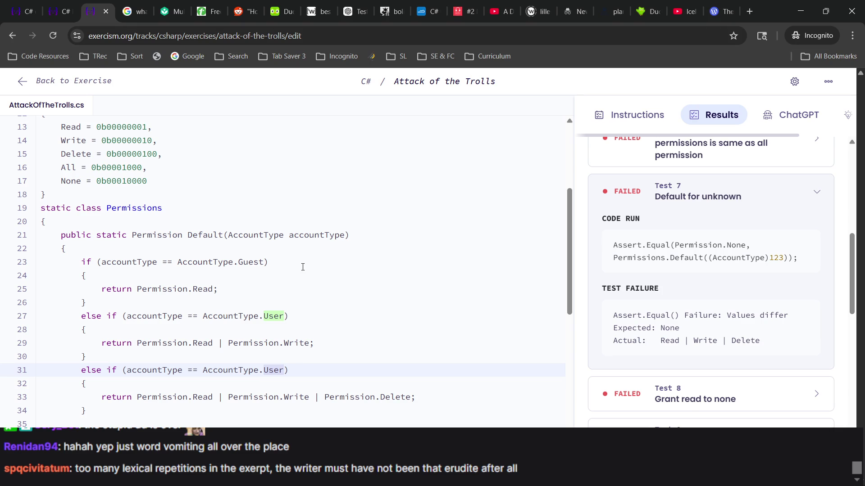
pyautogui.scroll(-3, 316, 347)
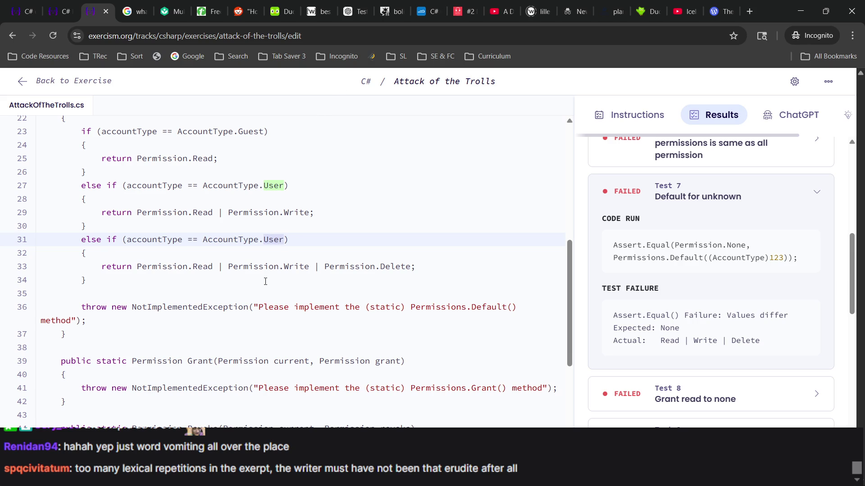
pyautogui.scroll(1, 265, 282)
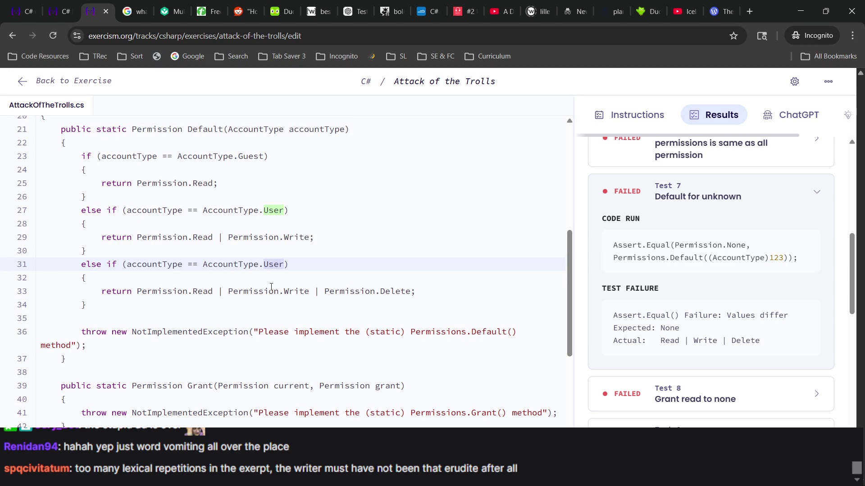
pyautogui.write('Moderator')
pyautogui.click(147, 306)
pyautogui.press('Return')
# Step: After the Moderator branch, add an else block whose body is 'return Permission.None;'
pyautogui.write('else')
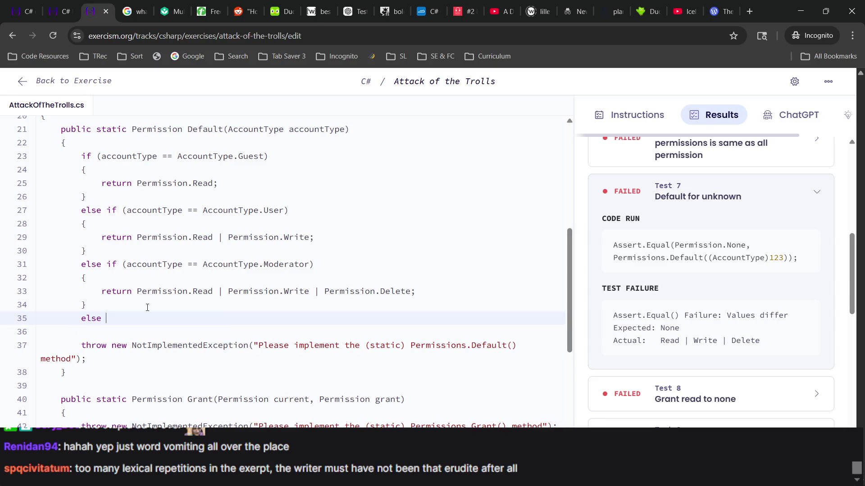
pyautogui.press('Return')
pyautogui.write('{')
pyautogui.press('Return')
pyautogui.scroll(5, 148, 307)
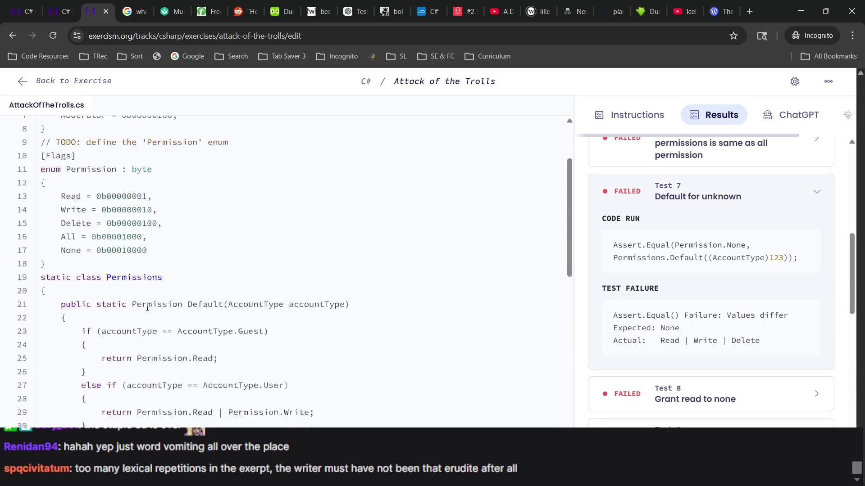
pyautogui.scroll(-7, 148, 307)
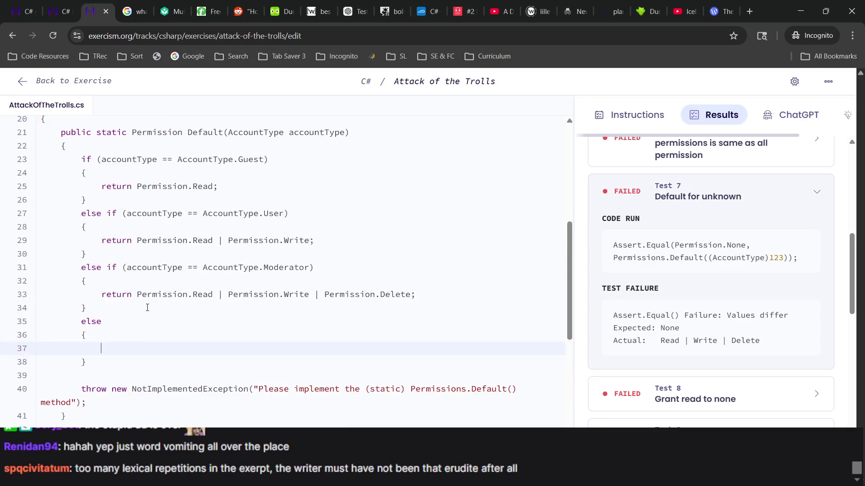
pyautogui.write('p')
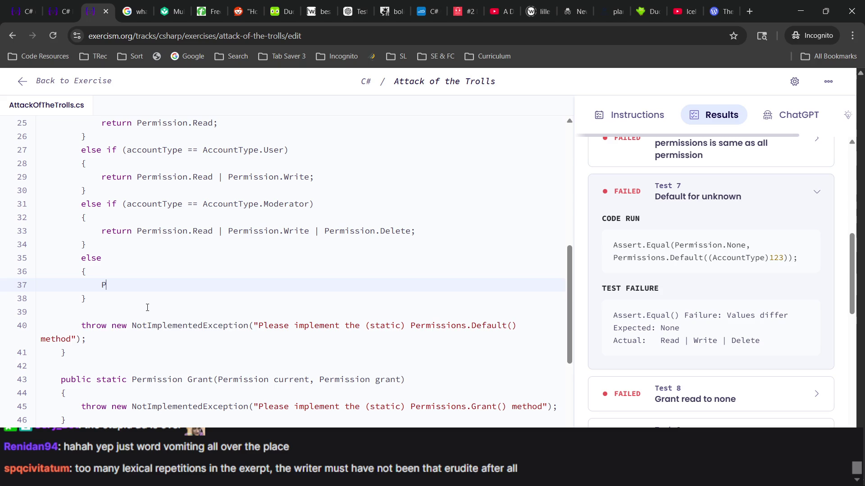
pyautogui.press('BackSpace')
pyautogui.write('return')
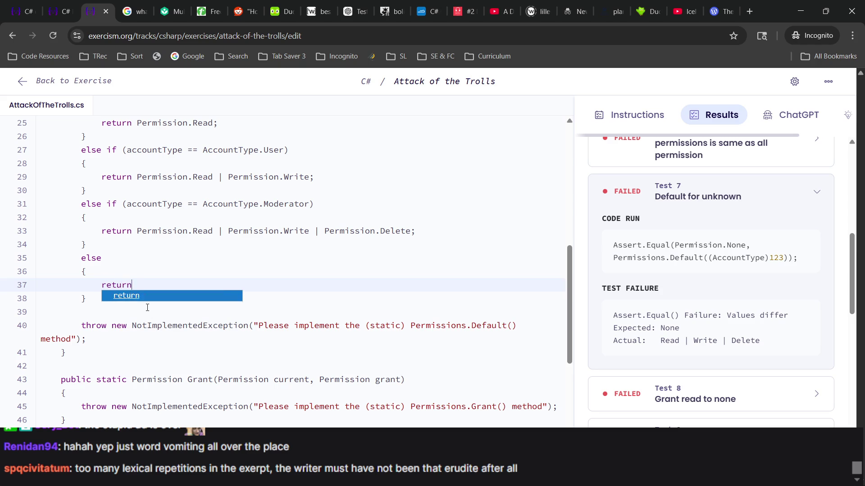
pyautogui.write(' Permission')
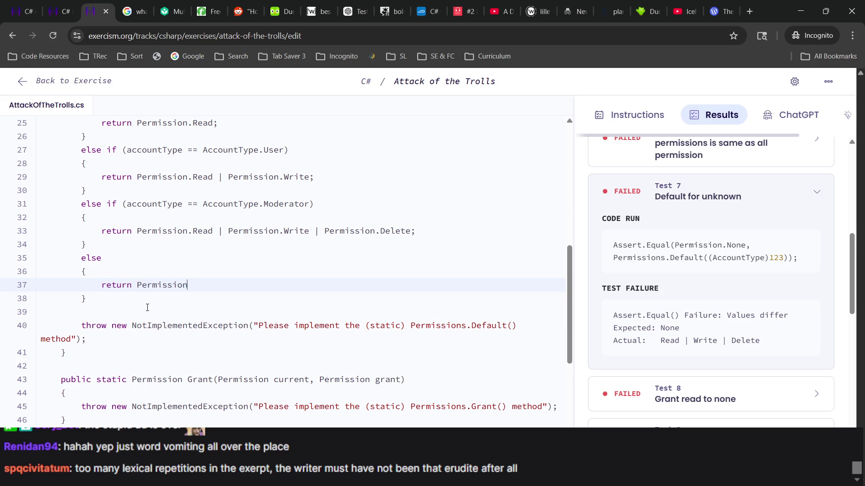
pyautogui.write('.Non')
pyautogui.write('e;')
# Step: Run the tests on the updated Default method and wait until the run times out
pyautogui.press('F2')
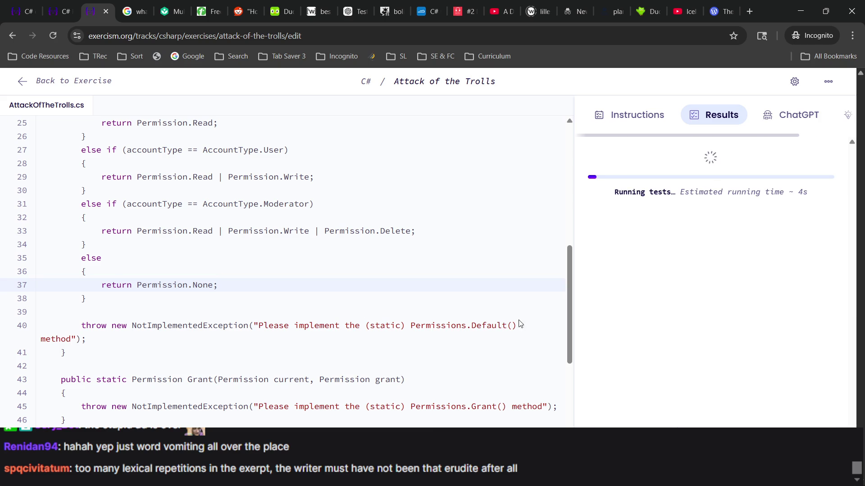
pyautogui.scroll(4, 411, 315)
pyautogui.scroll(3, 411, 316)
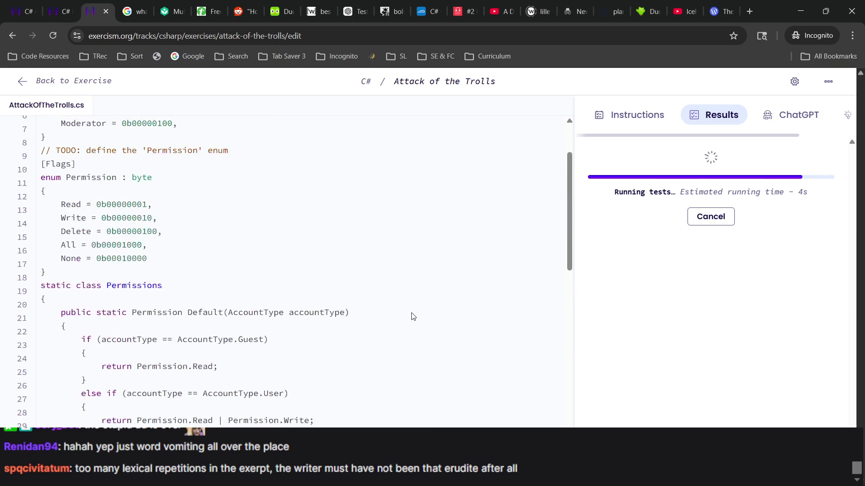
pyautogui.scroll(-10, 411, 315)
pyautogui.scroll(10, 412, 315)
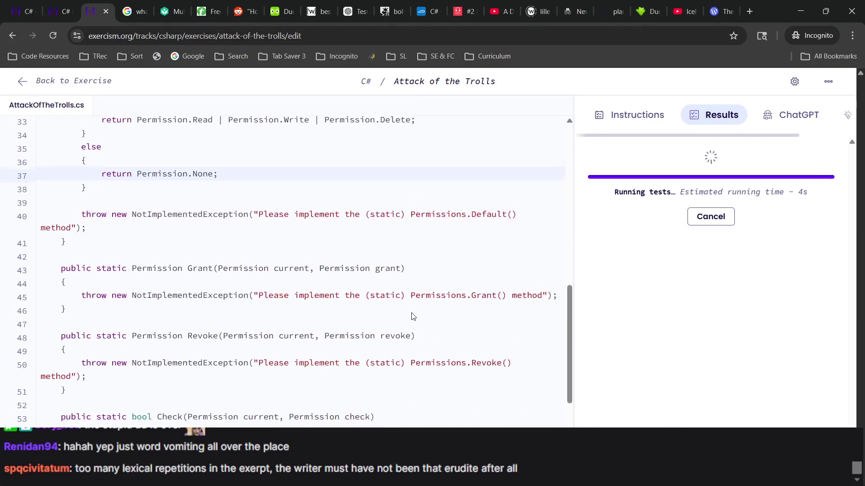
pyautogui.scroll(2, 411, 317)
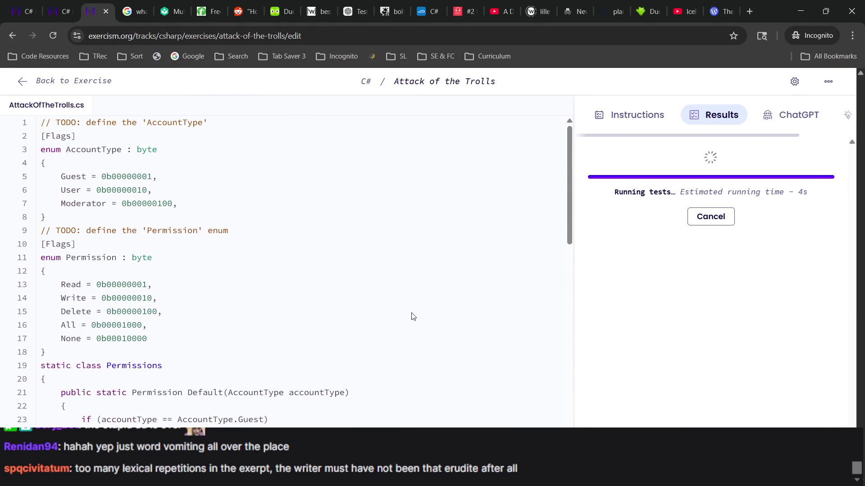
pyautogui.scroll(-7, 411, 317)
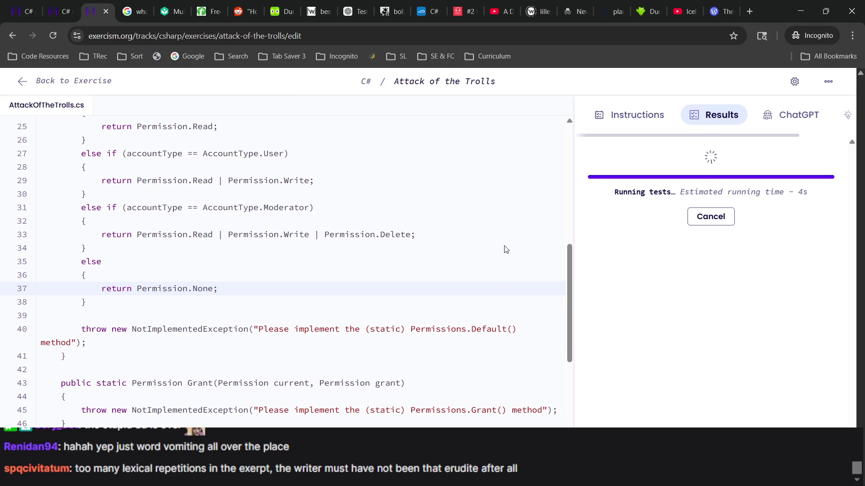
pyautogui.scroll(-1, 506, 249)
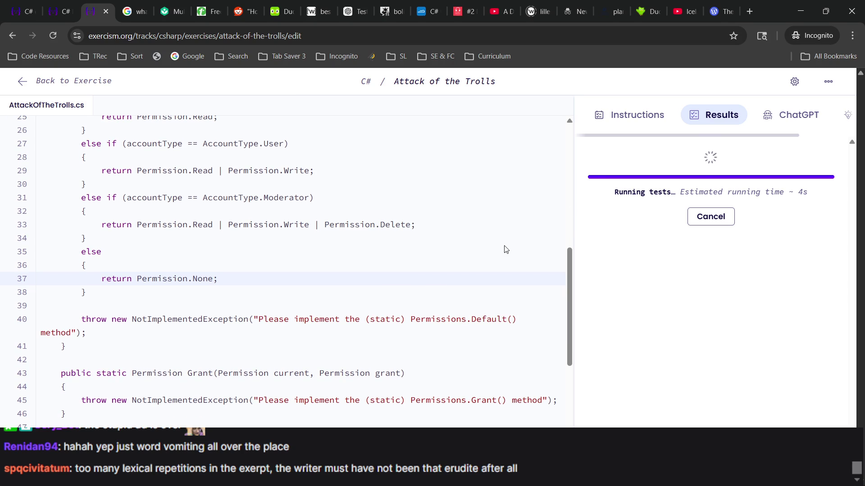
pyautogui.scroll(-3, 506, 249)
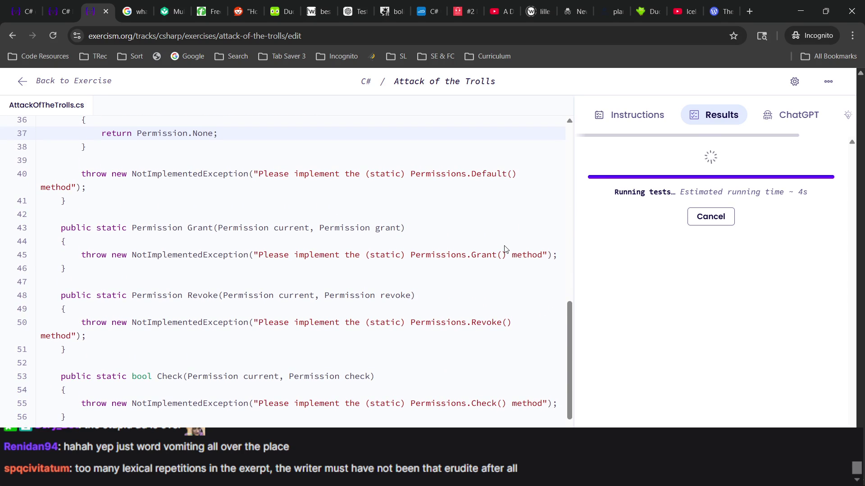
pyautogui.scroll(1, 506, 249)
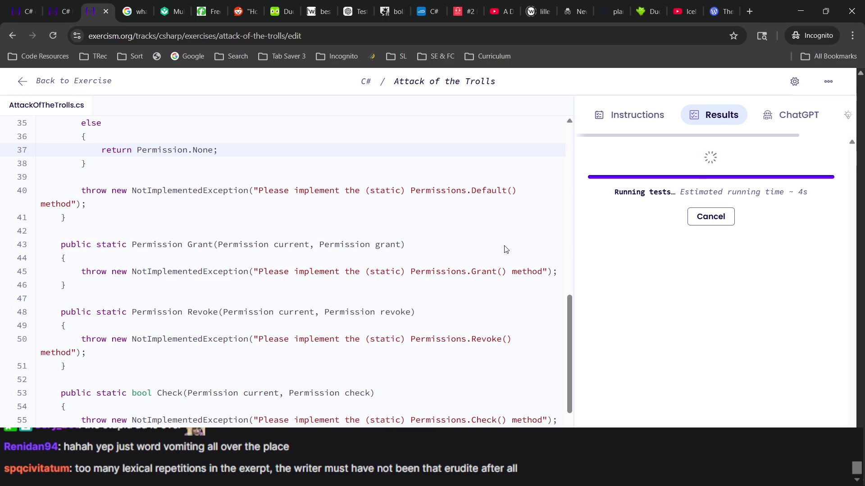
pyautogui.scroll(4, 506, 249)
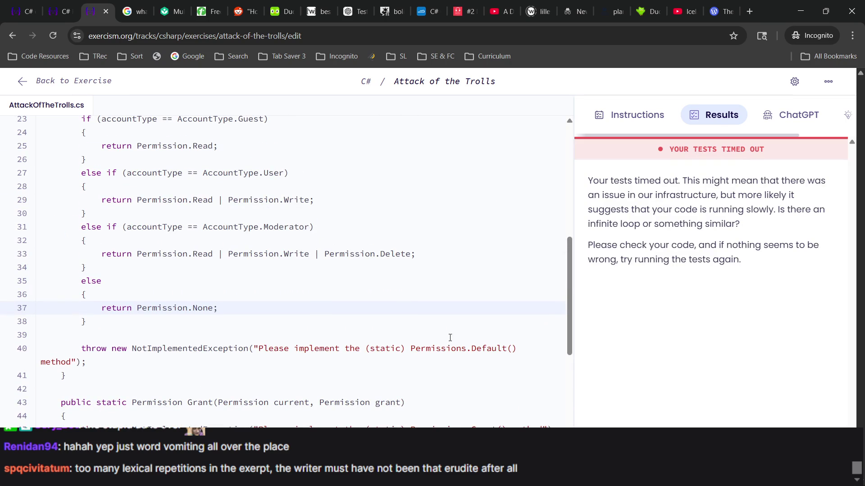
# Step: Rerun the tests and wait for results showing 5 passed, 20 failed
pyautogui.press('F2')
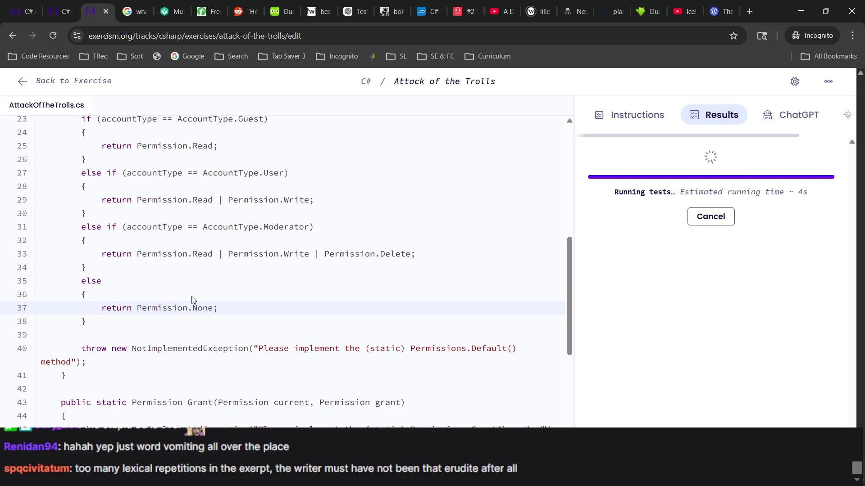
pyautogui.scroll(1, 192, 300)
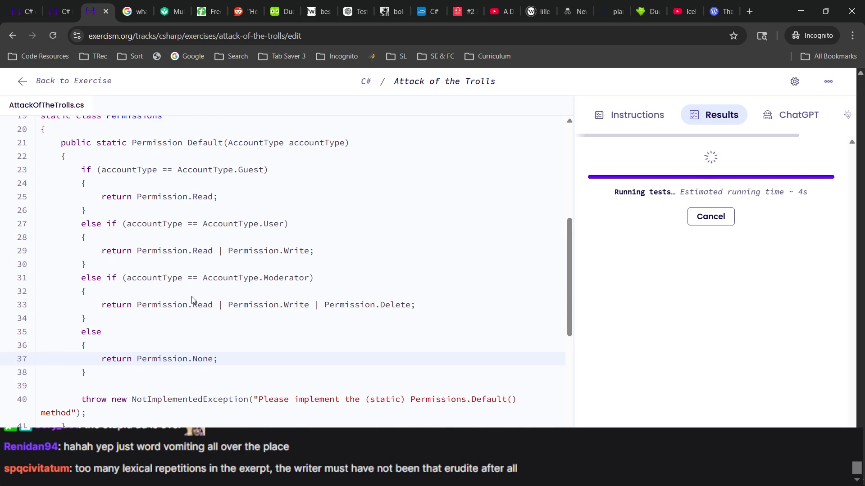
pyautogui.scroll(-2, 191, 296)
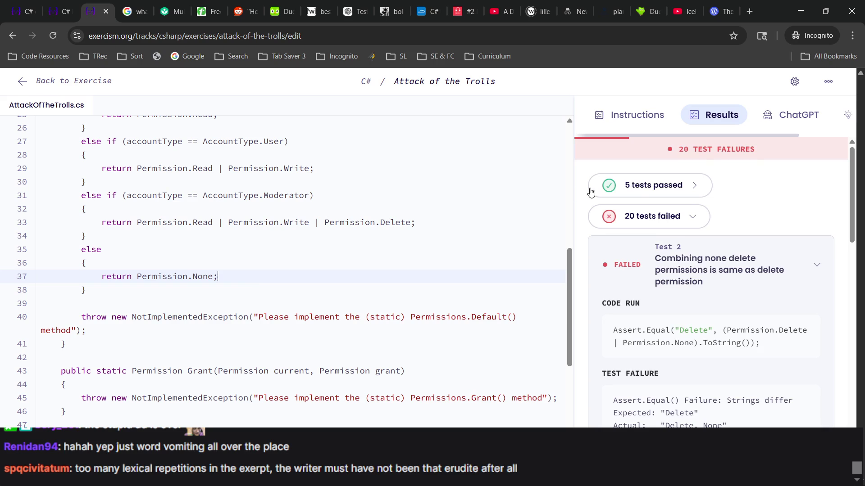
# Step: Expand the passed tests list and the details of the 'Default for unknown' test
pyautogui.click(640, 188)
pyautogui.scroll(-1, 640, 192)
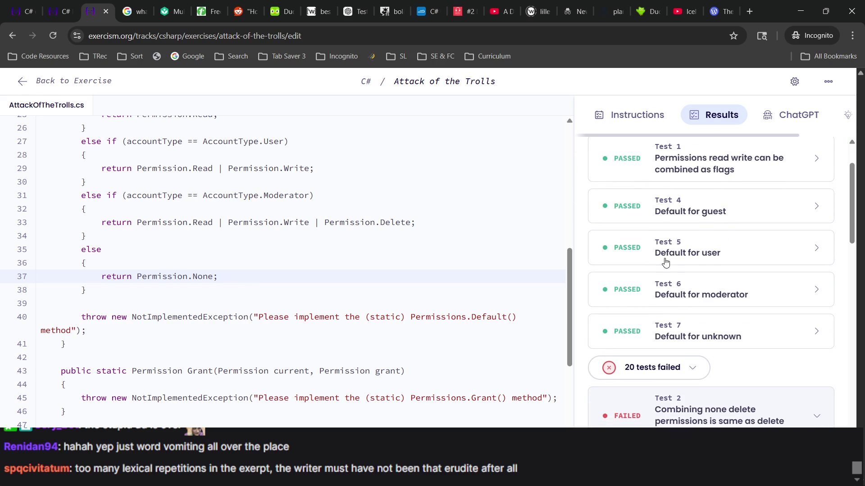
pyautogui.click(734, 334)
pyautogui.scroll(-1, 805, 340)
pyautogui.scroll(5, 805, 340)
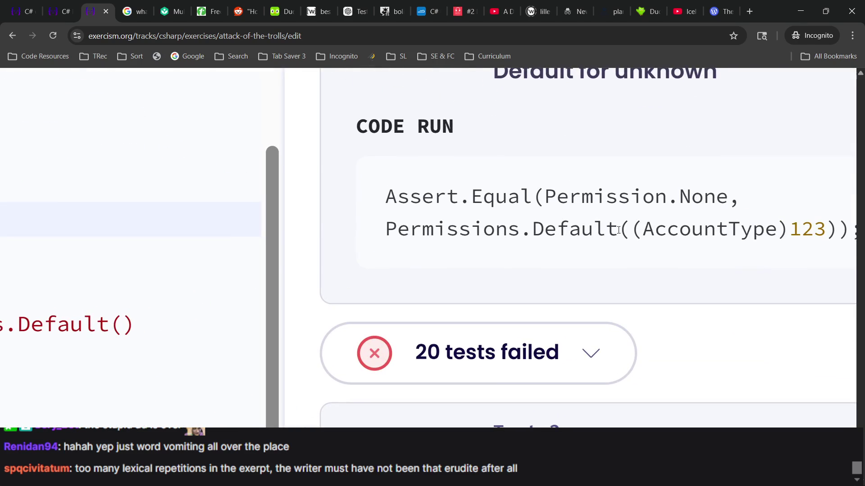
pyautogui.hscroll(3, 563, 216)
# Step: Study Test 7's assertion, marking its (AccountType)123 cast, and reset the page zoom
pyautogui.moveTo(508, 239); pyautogui.dragTo(718, 232)
pyautogui.scroll(3, 629, 290)
pyautogui.scroll(-4, 629, 289)
pyautogui.tripleClick(484, 230)
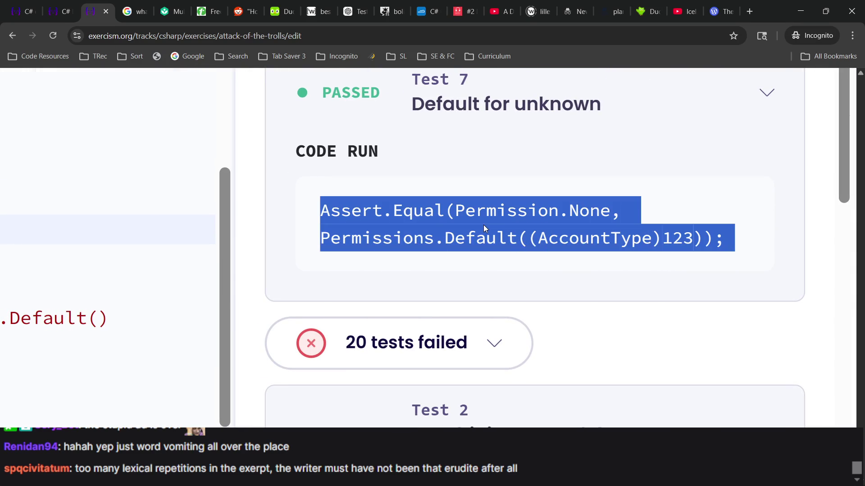
pyautogui.moveTo(714, 239); pyautogui.dragTo(398, 238)
pyautogui.click(529, 271)
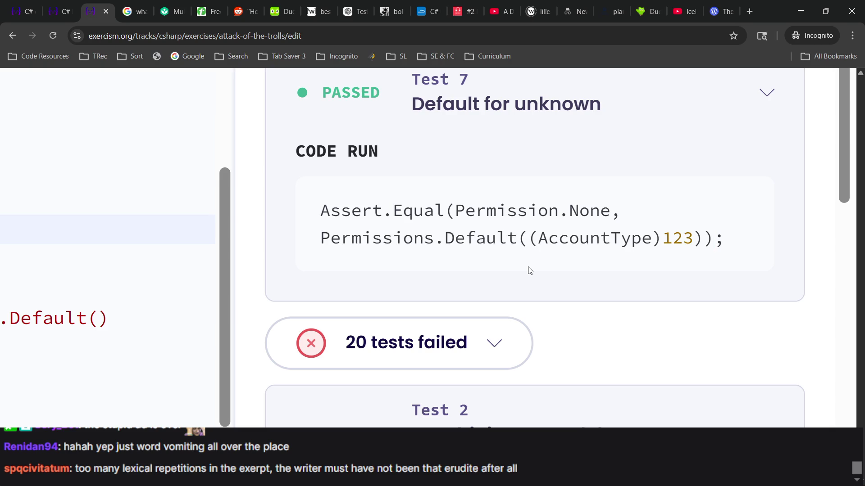
pyautogui.moveTo(666, 240); pyautogui.dragTo(699, 239)
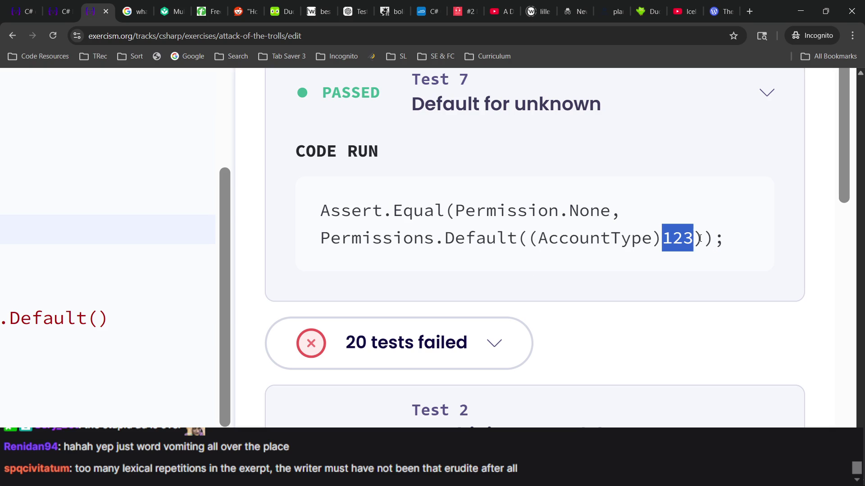
pyautogui.doubleClick(587, 243)
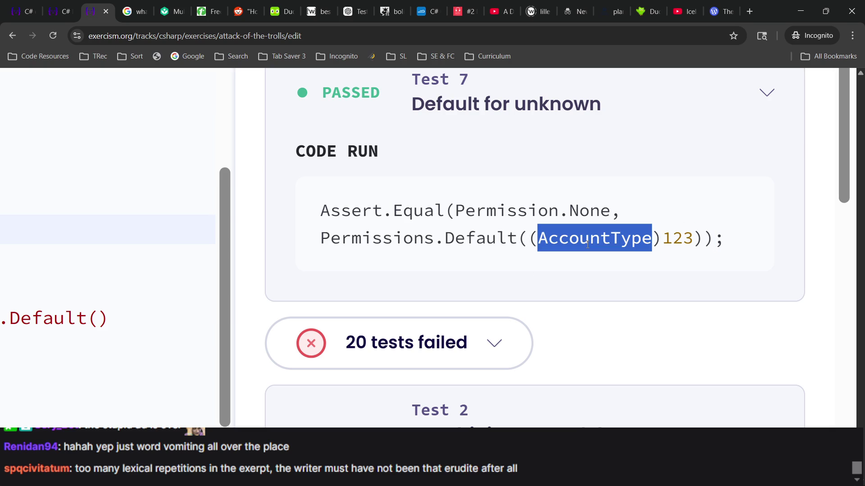
pyautogui.click(543, 242)
pyautogui.moveTo(531, 238); pyautogui.dragTo(698, 238)
pyautogui.hotkey('ctrl', '0')
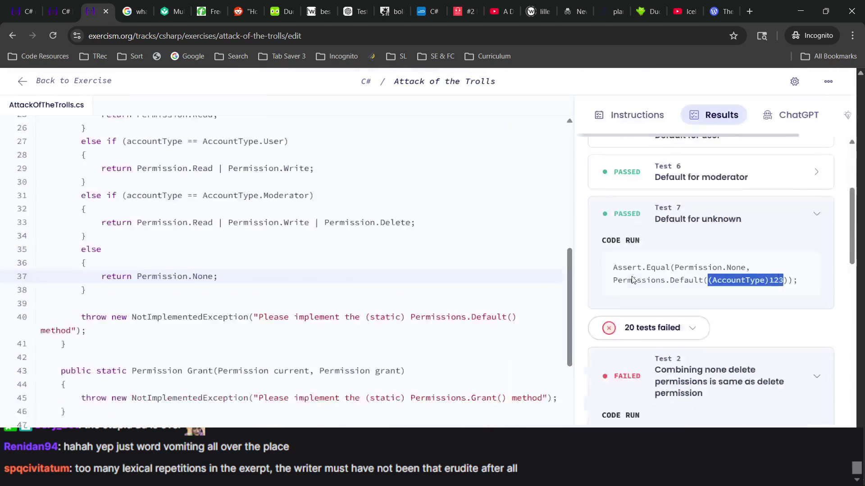
# Step: Check the Moderator line in the AccountType enum and collapse the 'Default for unknown' details
pyautogui.scroll(3, 297, 332)
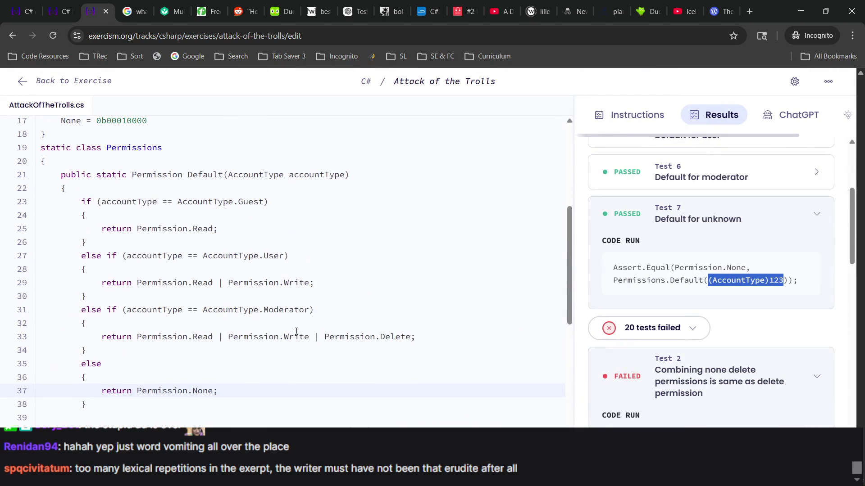
pyautogui.scroll(2, 307, 313)
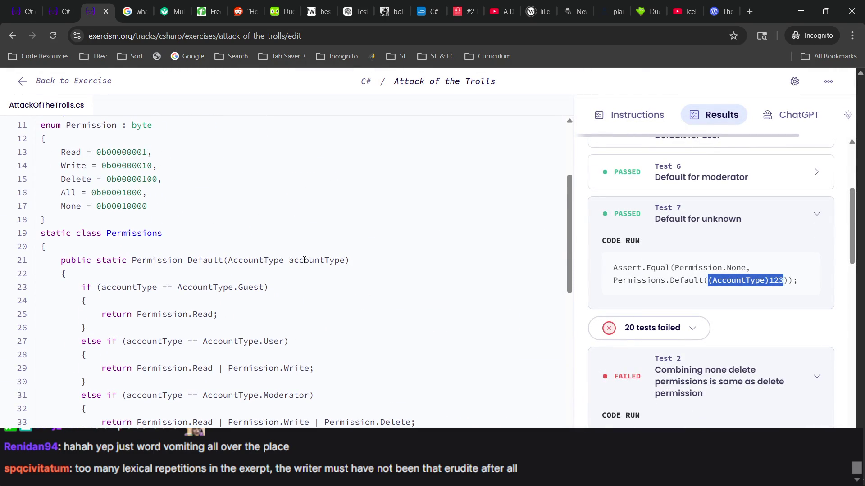
pyautogui.scroll(3, 204, 309)
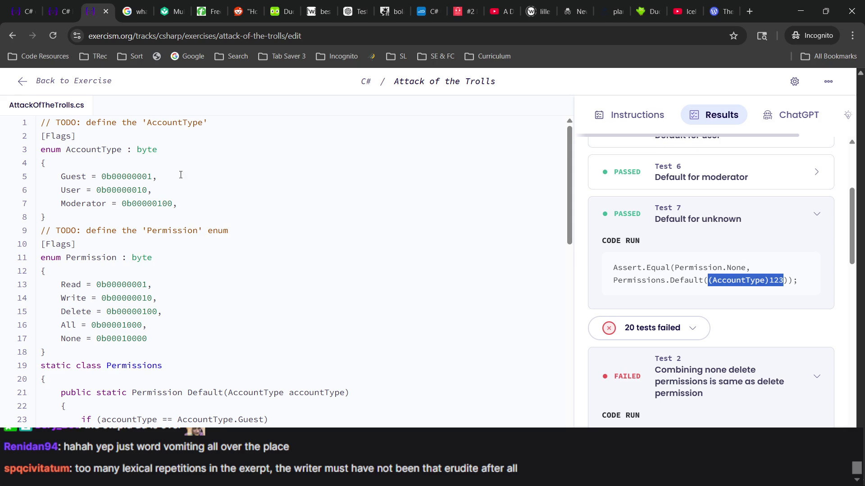
pyautogui.tripleClick(149, 204)
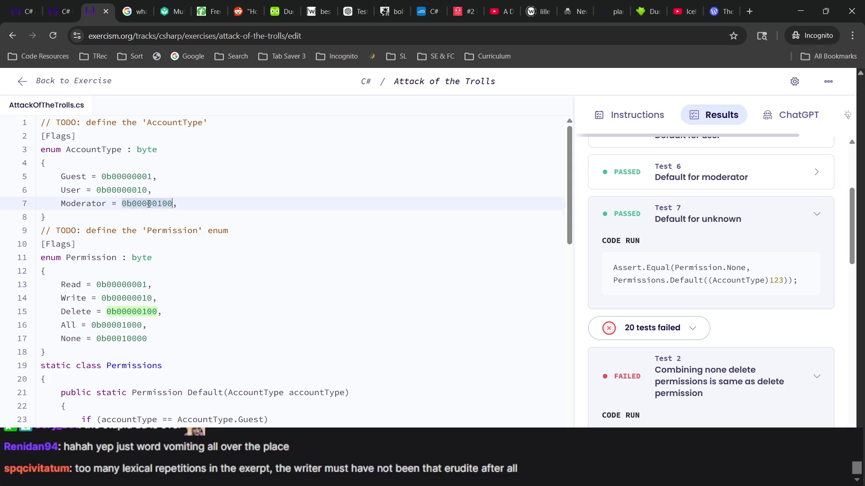
pyautogui.scroll(-8, 149, 273)
pyautogui.scroll(3, 149, 273)
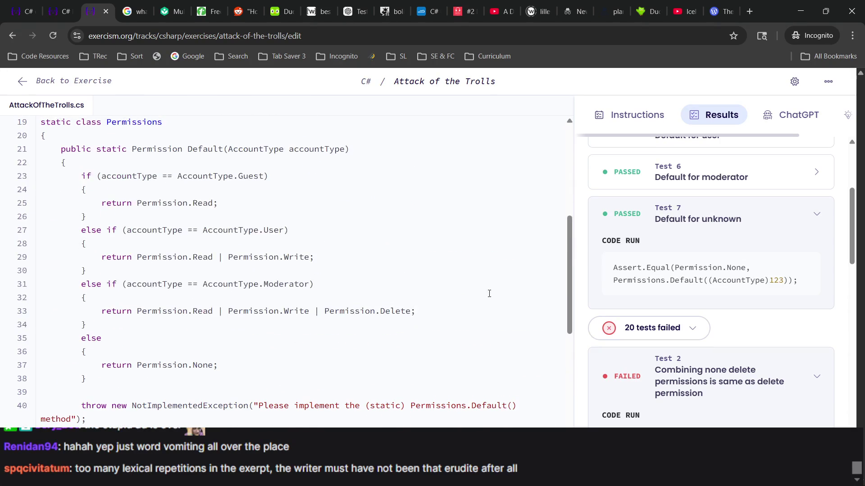
pyautogui.scroll(3, 605, 259)
pyautogui.click(723, 351)
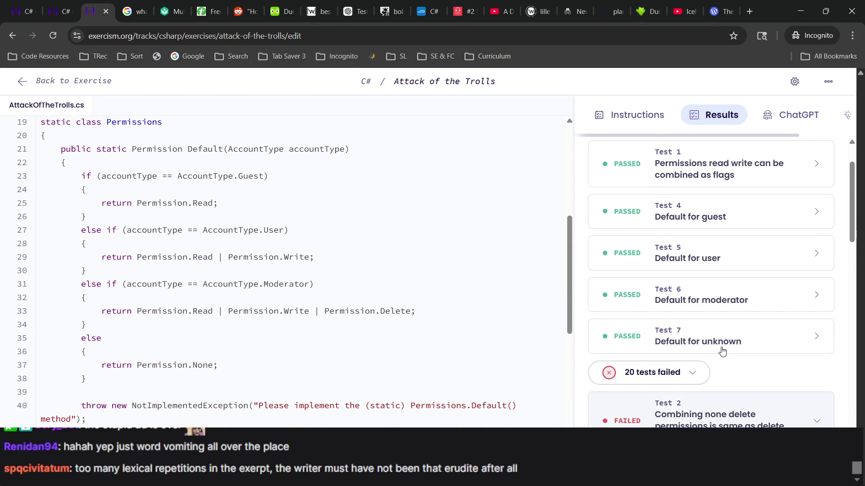
# Step: Scroll through the test results once more, then switch to the Duolingo tab
pyautogui.scroll(-2, 723, 349)
pyautogui.scroll(1, 720, 356)
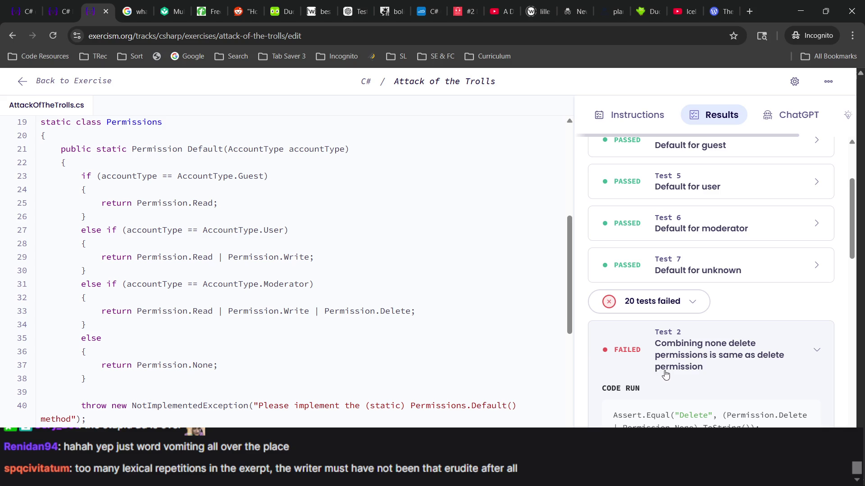
pyautogui.scroll(3, 712, 286)
pyautogui.scroll(-2, 722, 289)
pyautogui.scroll(-10, 720, 309)
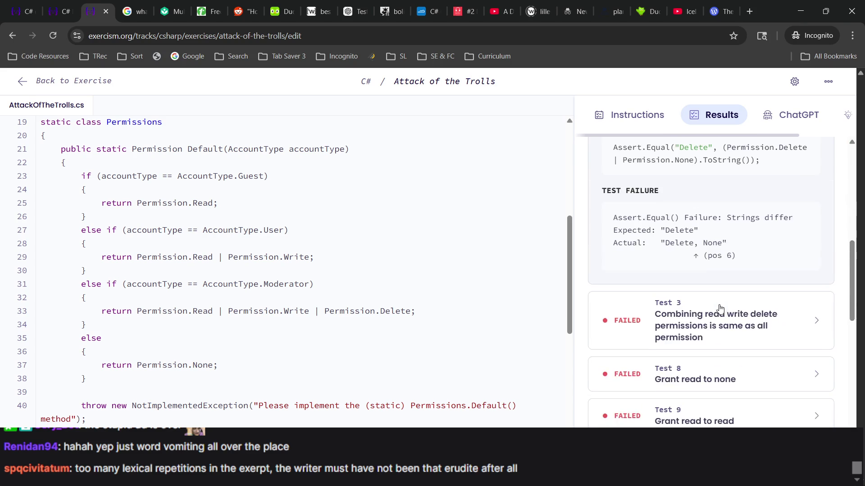
pyautogui.scroll(-7, 720, 309)
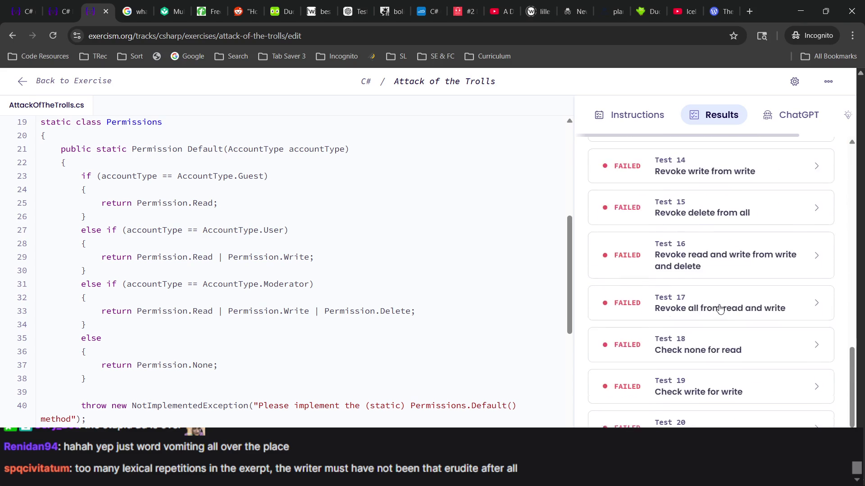
pyautogui.scroll(15, 719, 308)
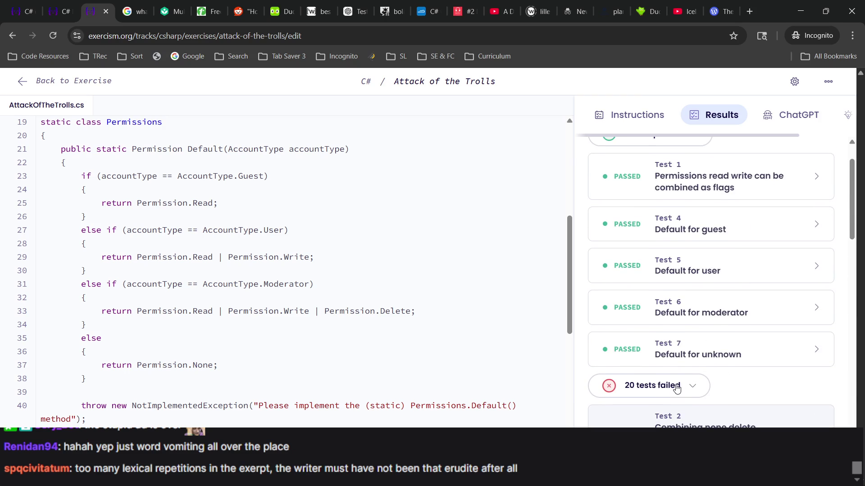
pyautogui.scroll(2, 721, 342)
pyautogui.scroll(5, 445, 282)
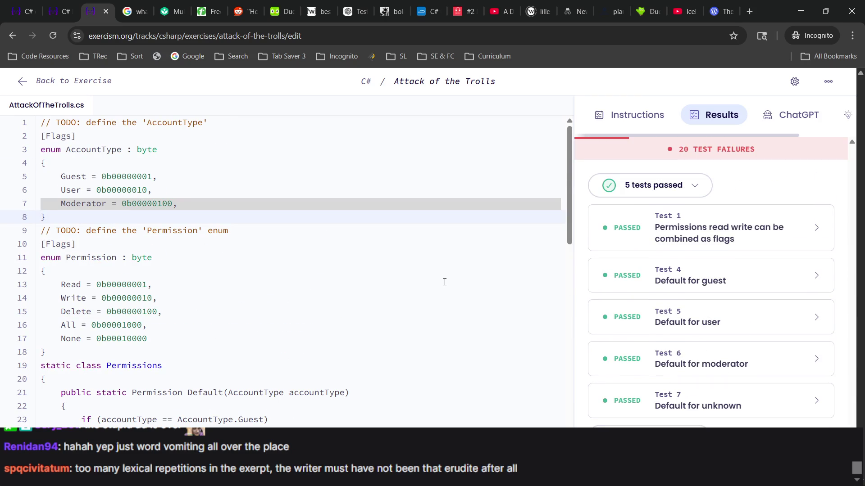
pyautogui.click(283, 13)
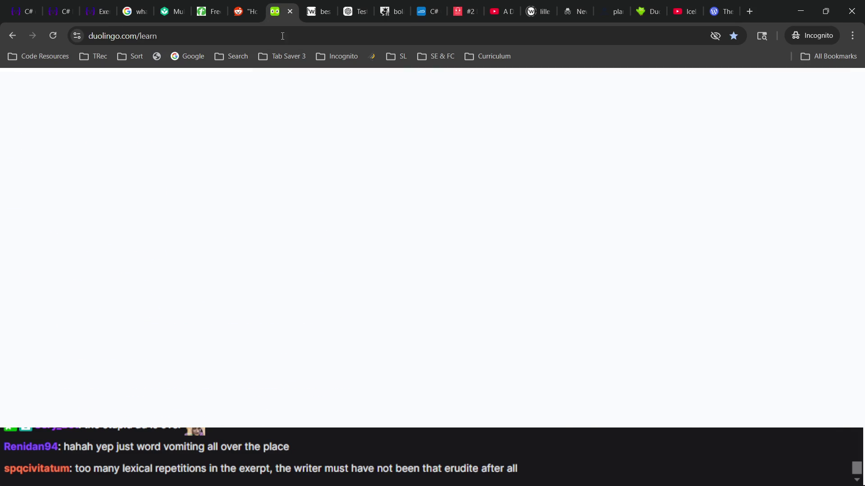
# Step: Start lesson 4 of Plan an outing, with the browser snapped left and Anki beside it
pyautogui.click(383, 263)
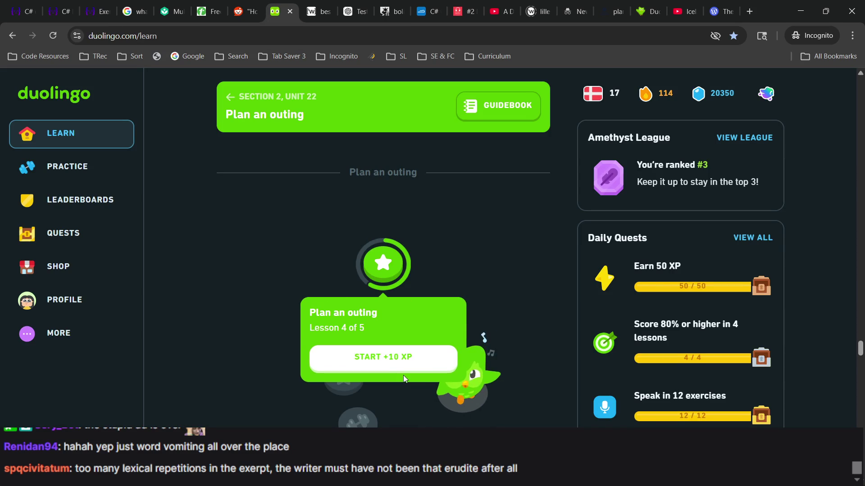
pyautogui.click(401, 362)
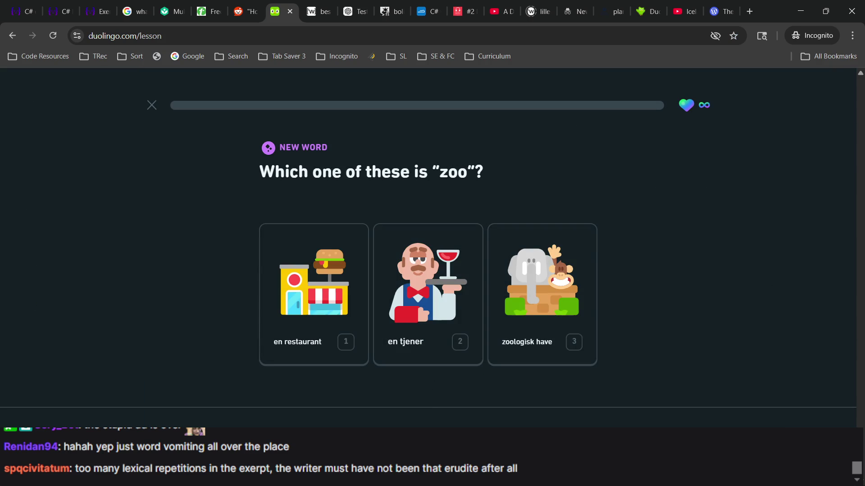
pyautogui.moveTo(681, 5)
pyautogui.mouseDown()
pyautogui.moveTo(600, 23)
pyautogui.moveTo(465, 11)
pyautogui.moveTo(414, 42)
pyautogui.moveTo(499, 53)
pyautogui.moveTo(480, 50)
pyautogui.mouseUp()
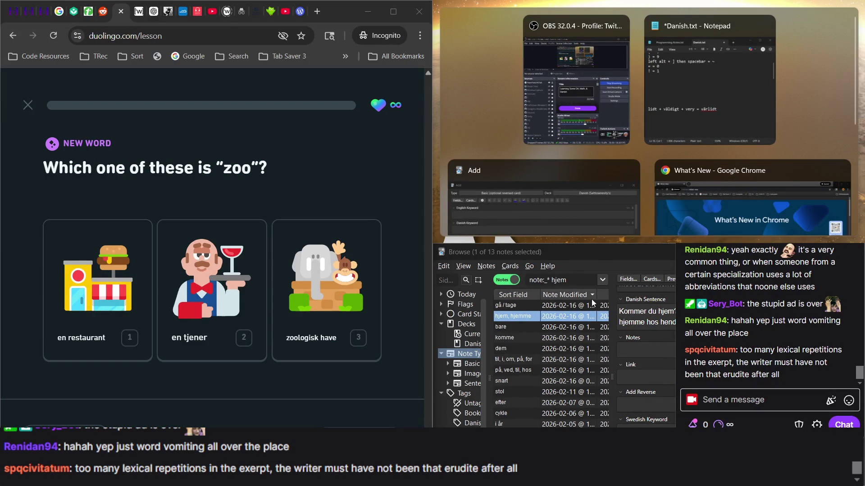
pyautogui.click(590, 337)
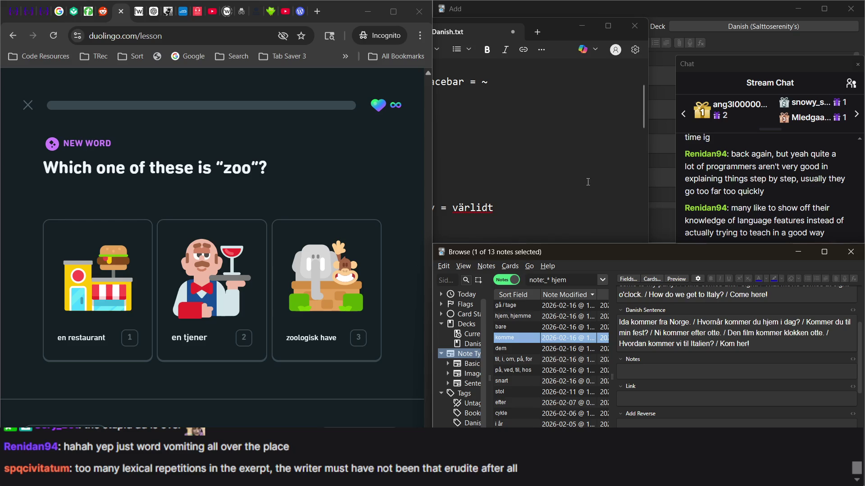
# Step: Bring Anki's add-note window forward and answer 'zoo' with 'zoologisk have'
pyautogui.scroll(1, 678, 381)
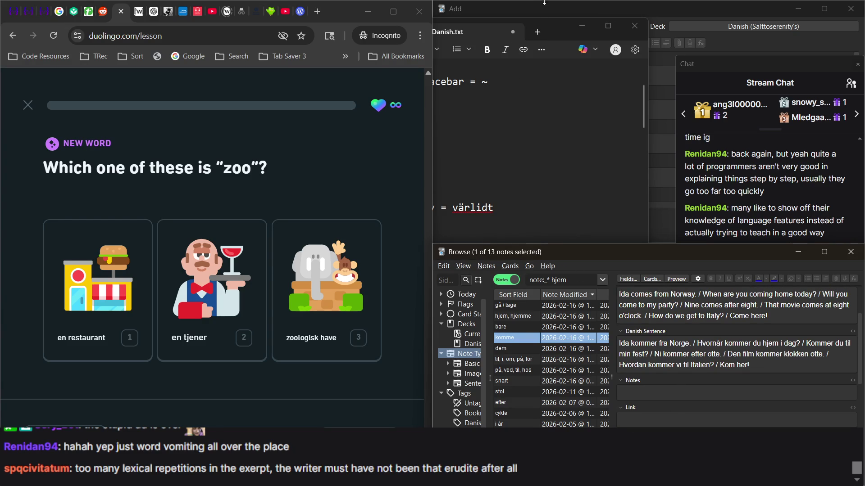
pyautogui.click(551, 16)
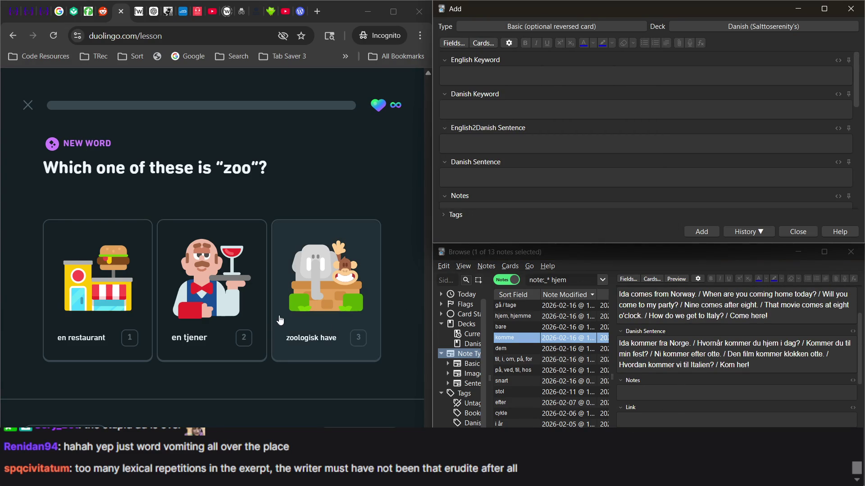
pyautogui.click(308, 329)
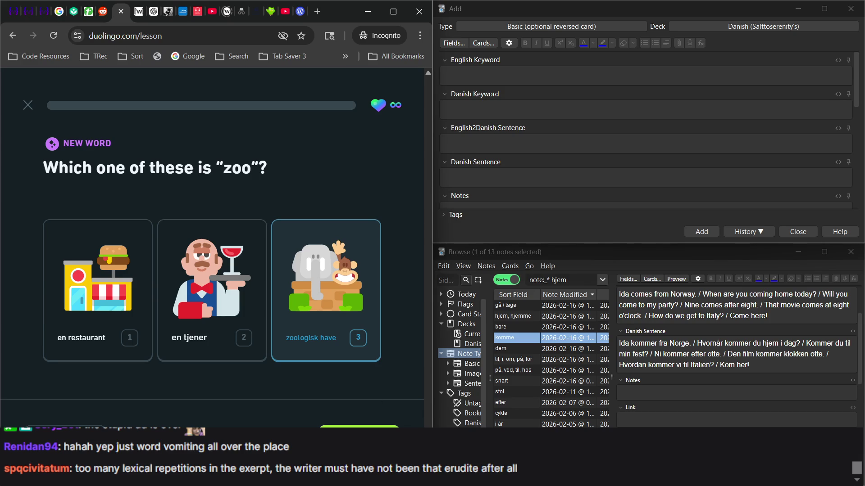
pyautogui.press('Return')
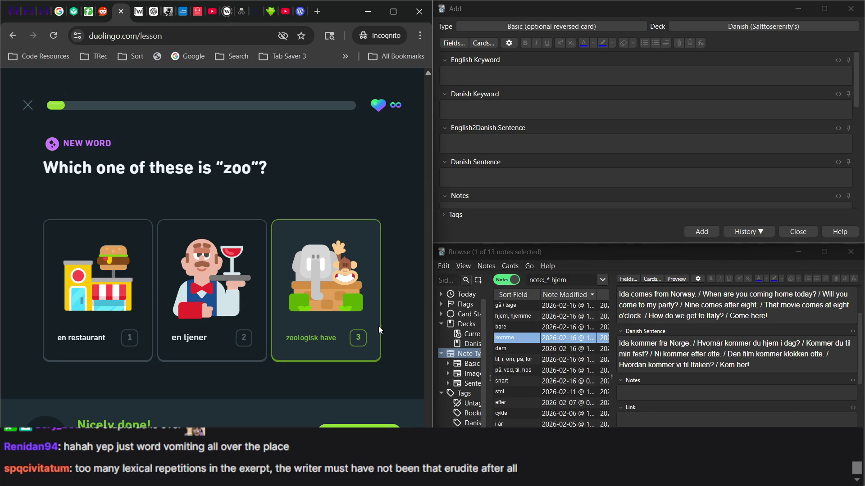
pyautogui.click(511, 77)
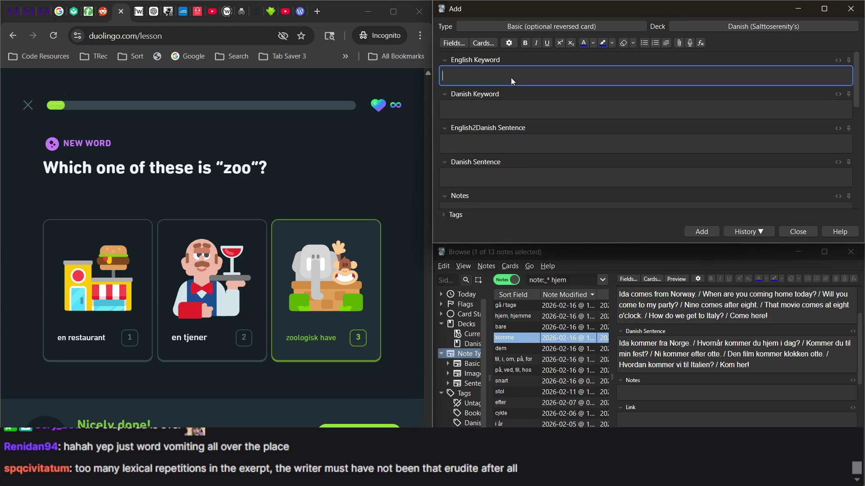
# Step: Enter 'zoo' as the English Keyword and check zoologisk's inflection table on Wiktionary
pyautogui.write('zoo')
pyautogui.click(137, 13)
pyautogui.scroll(5, 207, 305)
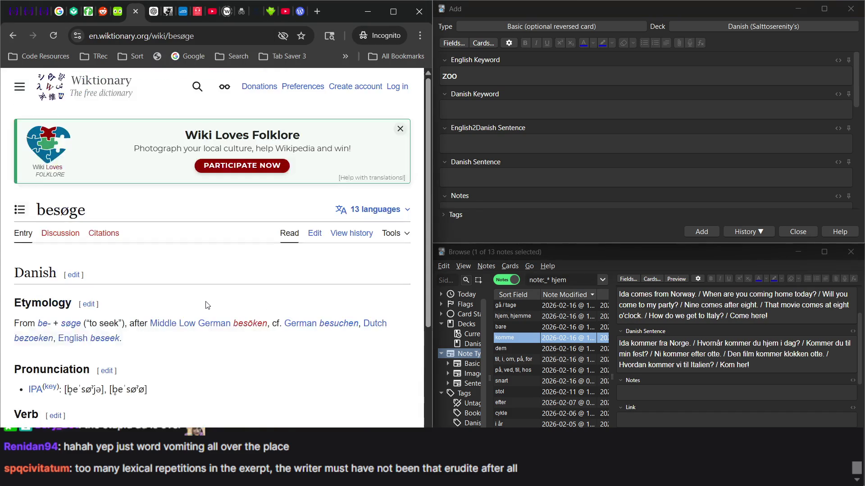
pyautogui.click(198, 88)
pyautogui.write('z')
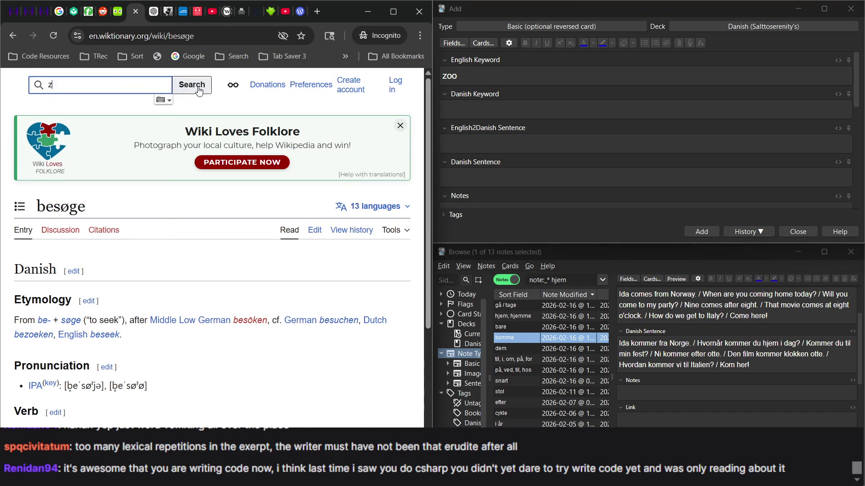
pyautogui.write('oologisk')
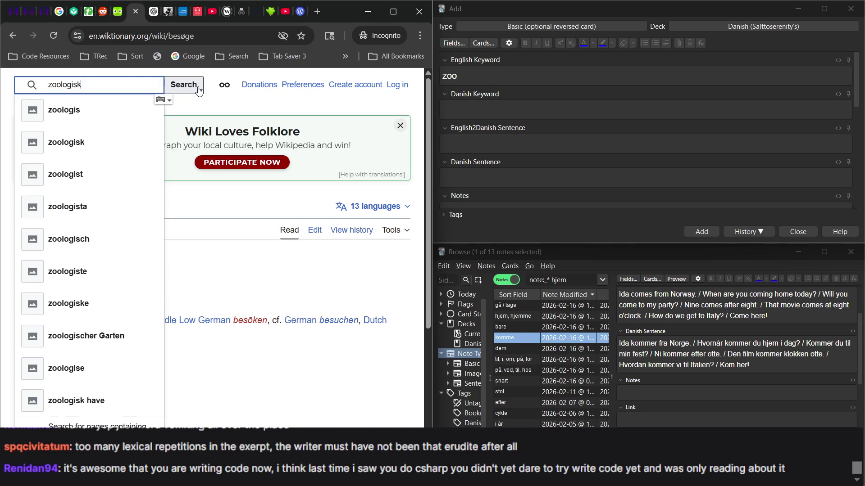
pyautogui.press('Return')
pyautogui.scroll(-2, 151, 291)
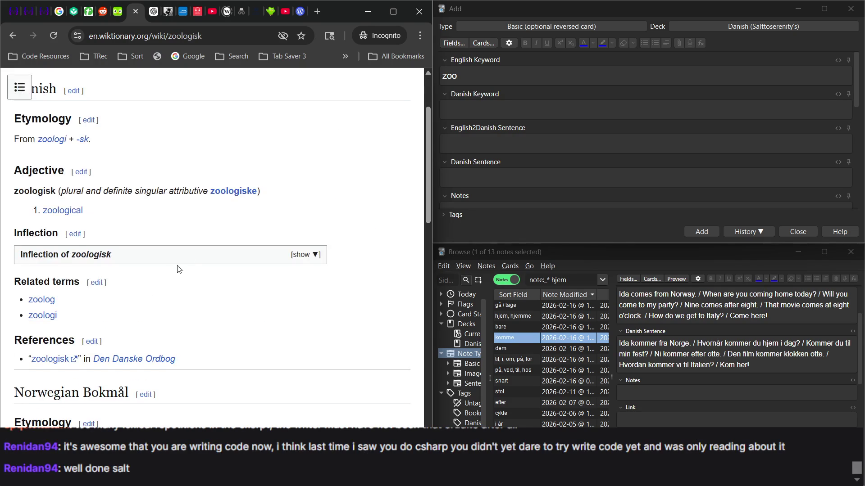
pyautogui.click(191, 254)
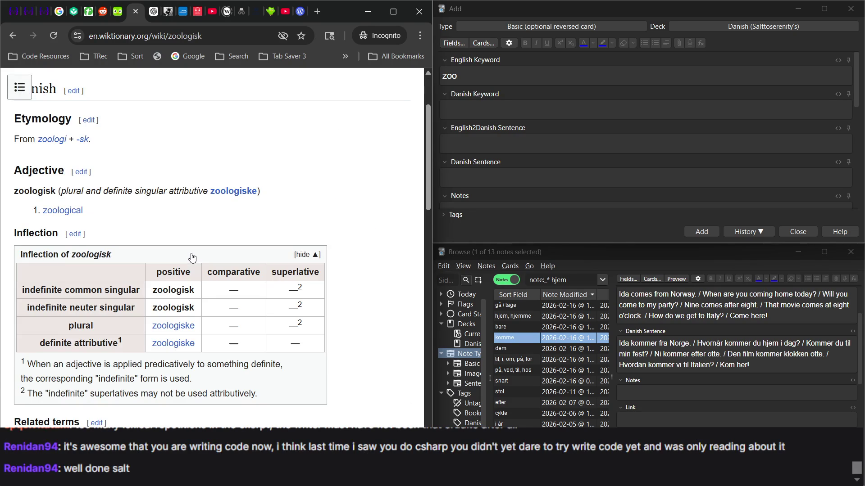
# Step: Complete the English Keyword as 'zoological', then switch to the streaming software and chat
pyautogui.click(489, 80)
pyautogui.write('logi')
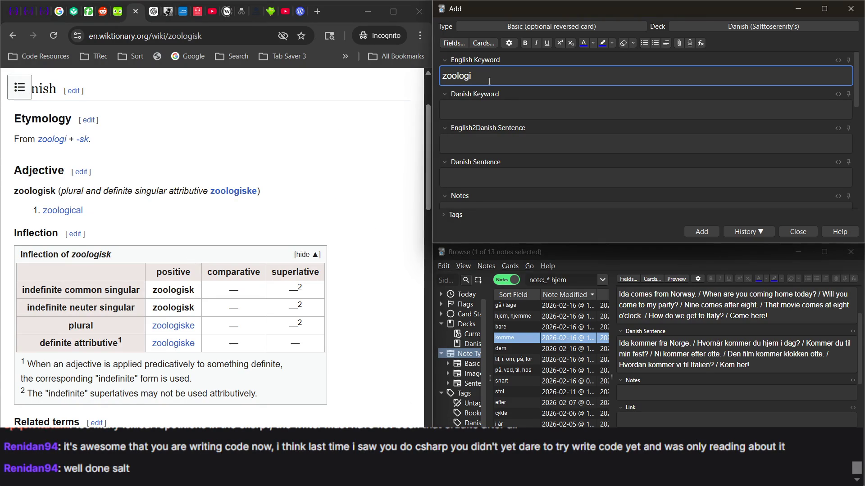
pyautogui.write('cal')
pyautogui.hotkey('alt', 'Tab')
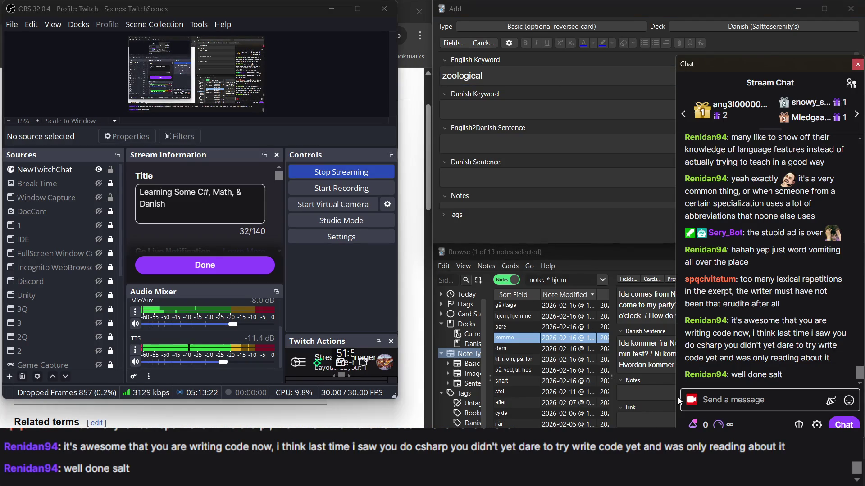
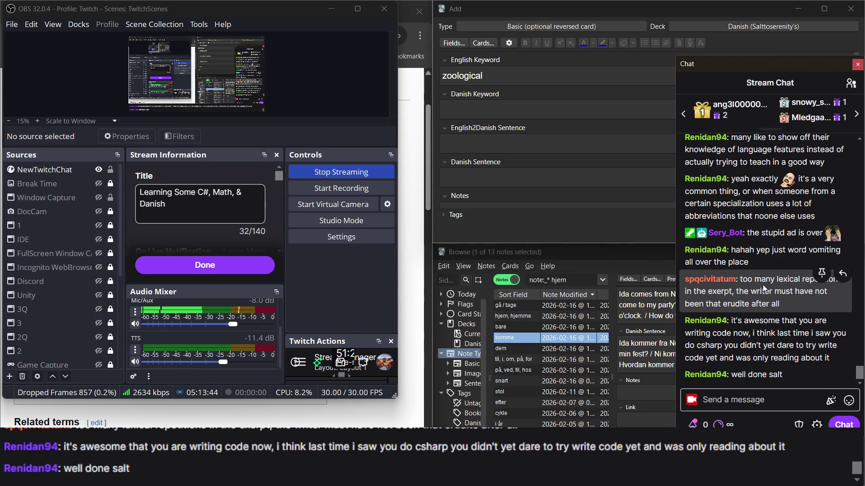
# Step: Bring the Anki new-note form in front of the OBS chat, glancing at the zoologisk Wiktionary entry
pyautogui.click(536, 102)
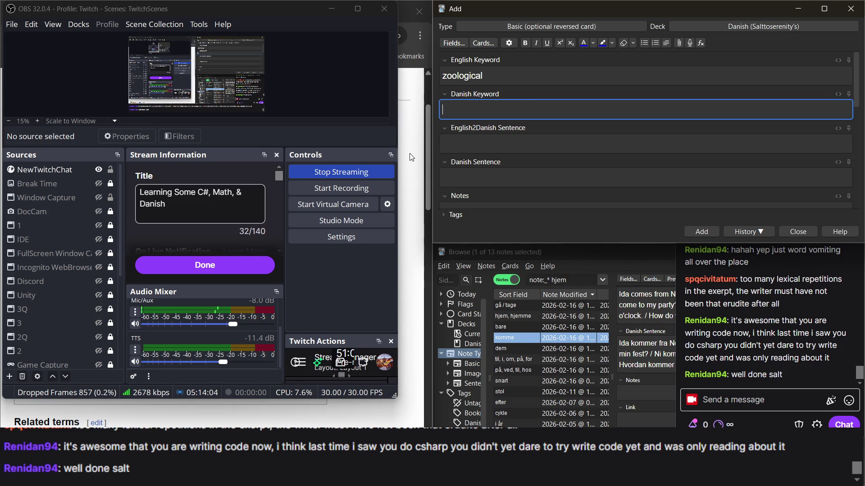
pyautogui.hotkey('alt', 'Tab')
pyautogui.click(536, 80)
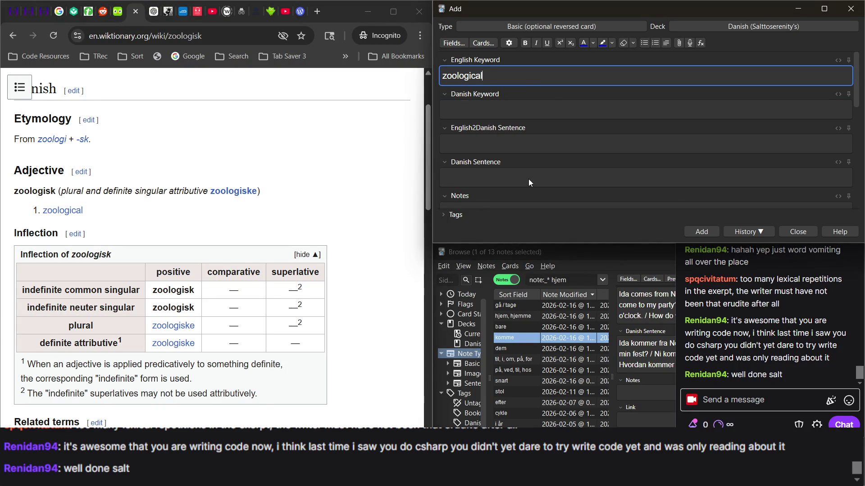
# Step: Enter 'zoologisk' as the Danish Keyword and 'zoo' as the English2Danish Sentence
pyautogui.click(523, 108)
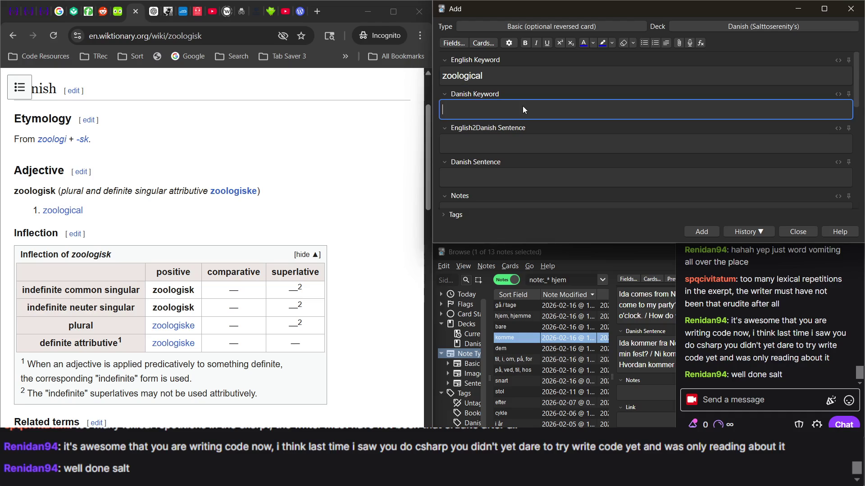
pyautogui.write('zoolo')
pyautogui.write('gisk')
pyautogui.click(496, 143)
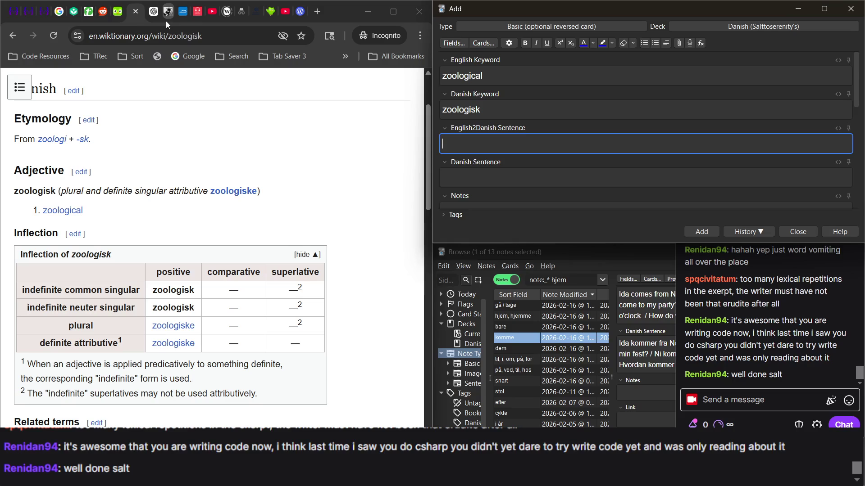
pyautogui.click(120, 17)
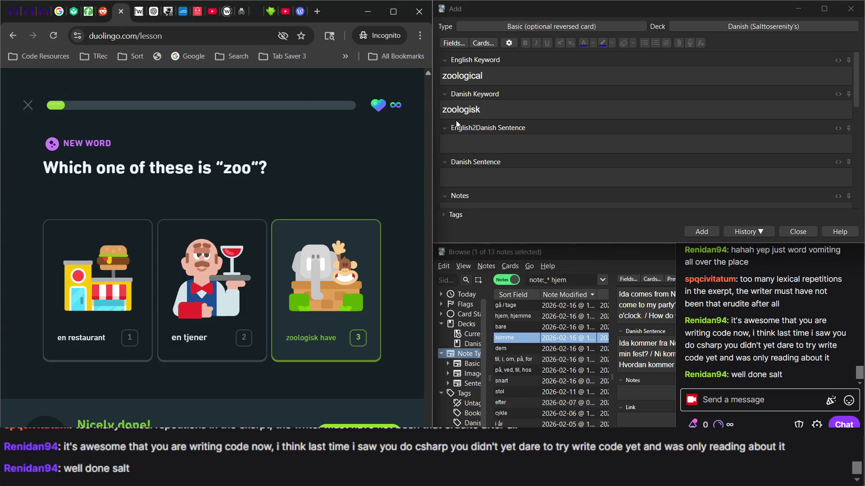
pyautogui.click(510, 148)
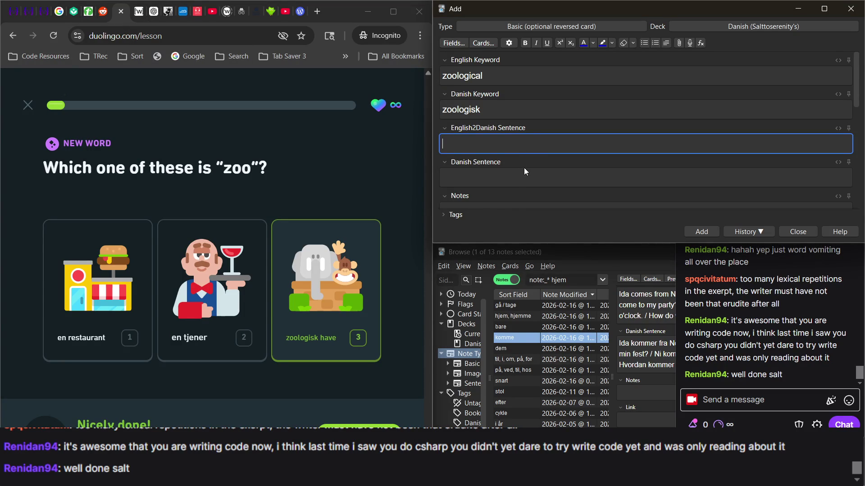
pyautogui.write('zoo')
pyautogui.scroll(-1, 520, 167)
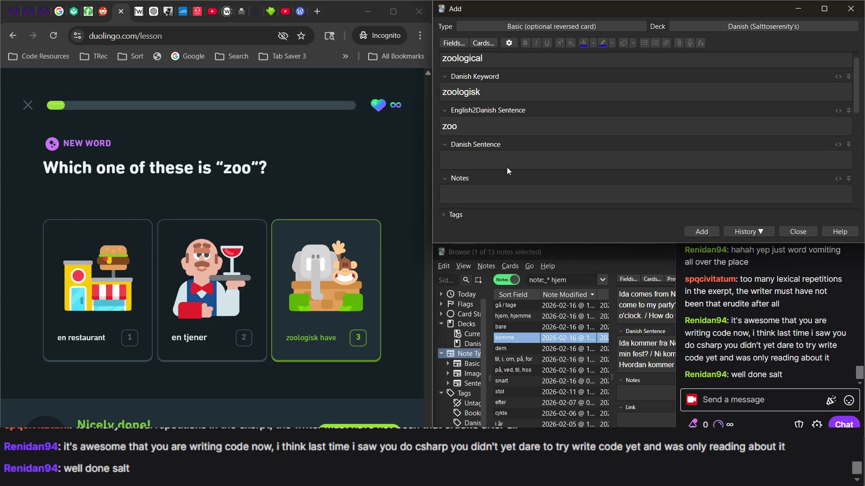
# Step: Type 'zoologisk have' as the Danish Sentence, checking it against the Duolingo lesson
pyautogui.click(499, 163)
pyautogui.write('zoo')
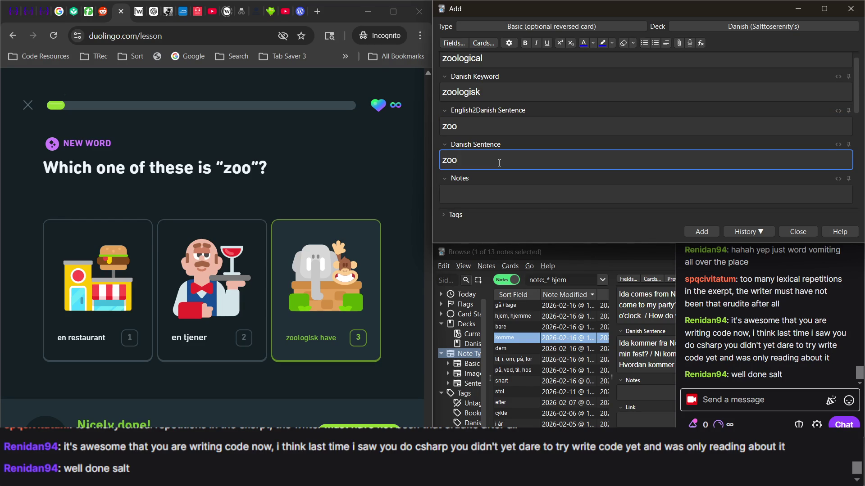
pyautogui.write('lo')
pyautogui.write('gisk have')
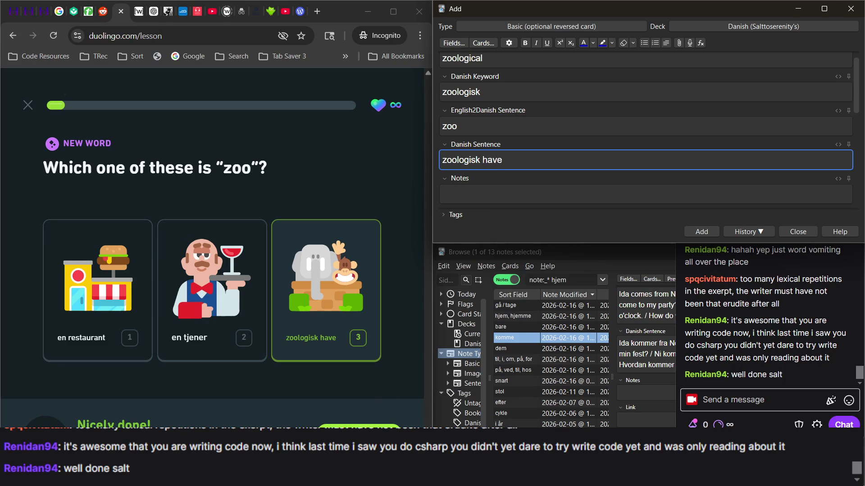
pyautogui.click(389, 415)
pyautogui.click(519, 153)
pyautogui.click(560, 121)
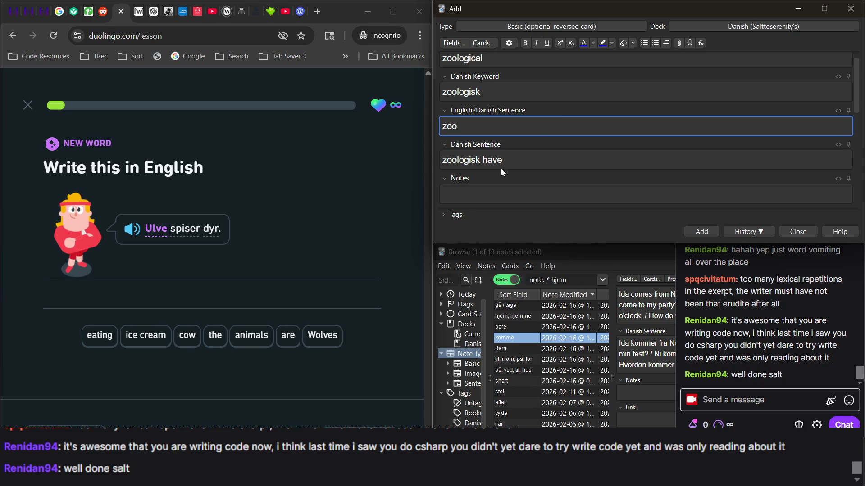
pyautogui.scroll(2, 526, 156)
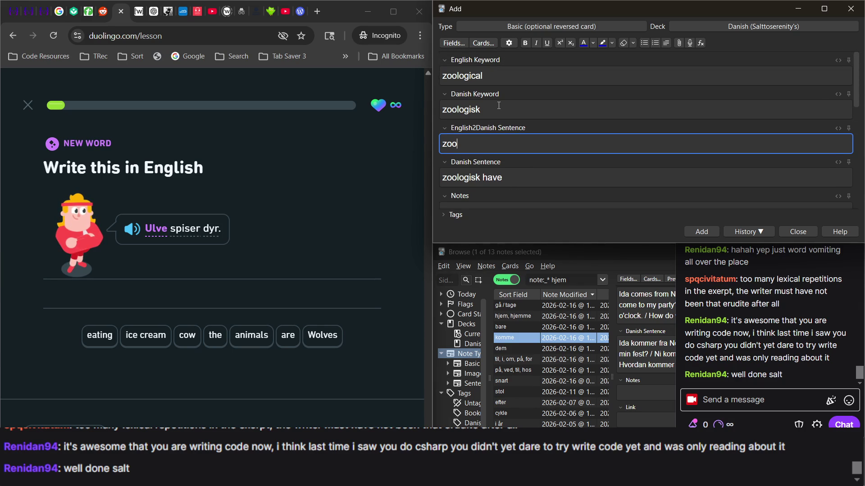
pyautogui.click(504, 178)
# Step: Review the 'zoologisk have' sentence and add the zoologisk note to the deck
pyautogui.doubleClick(490, 178)
pyautogui.scroll(-1, 525, 166)
pyautogui.scroll(1, 525, 167)
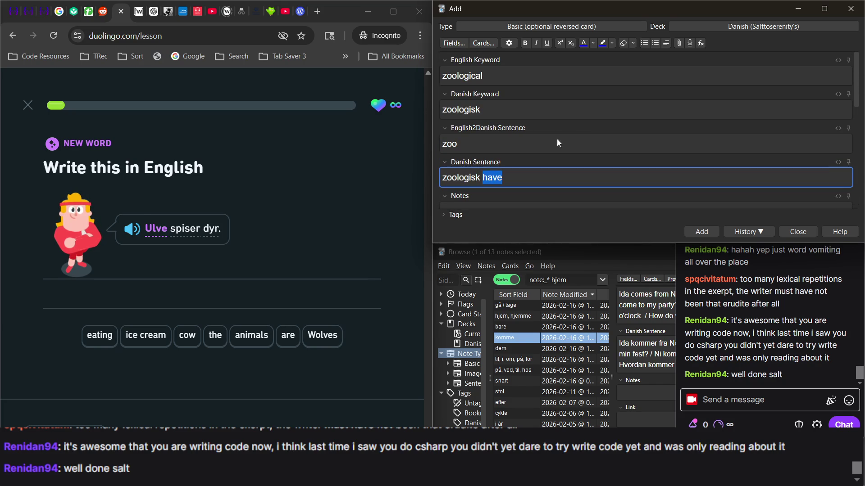
pyautogui.click(464, 185)
pyautogui.tripleClick(503, 178)
pyautogui.click(503, 178)
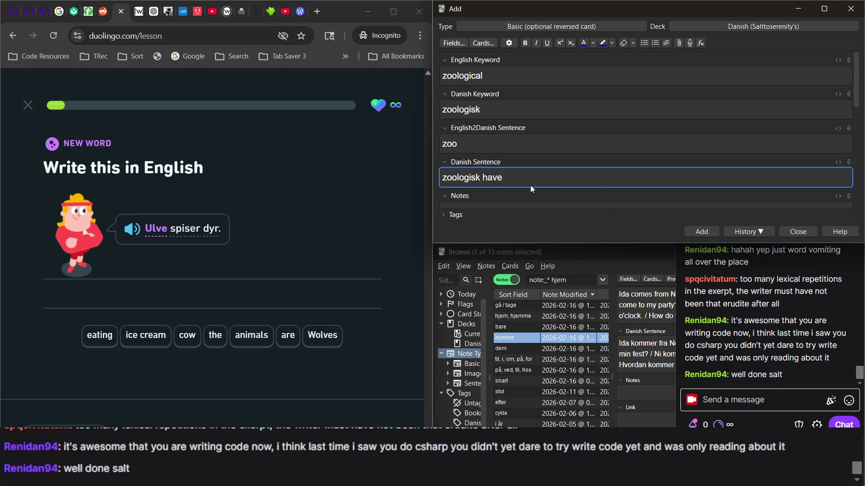
pyautogui.click(698, 232)
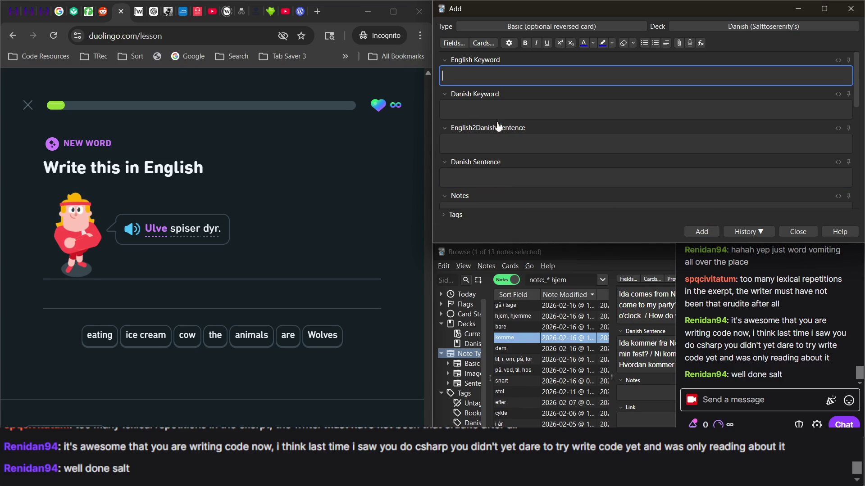
# Step: Search the card browser for 'ulv' and open the ulv note for editing
pyautogui.click(581, 278)
pyautogui.doubleClick(570, 280)
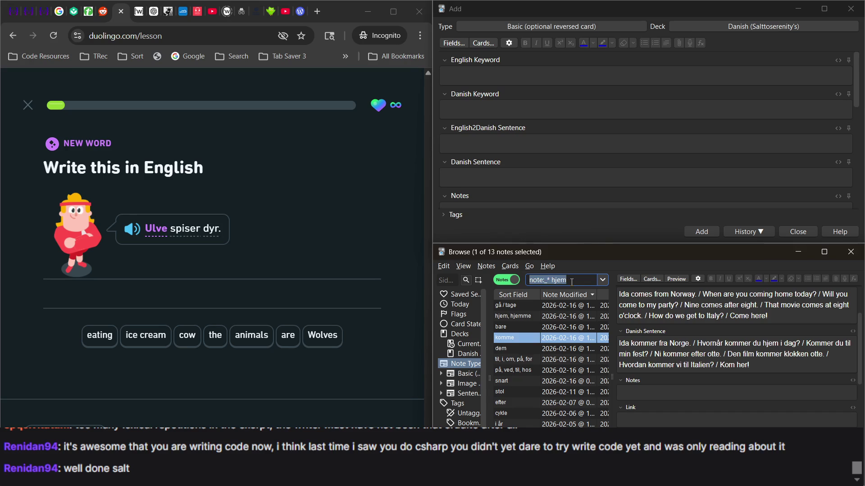
pyautogui.press('BackSpace')
pyautogui.press('BackSpace')
pyautogui.press('BackSpace')
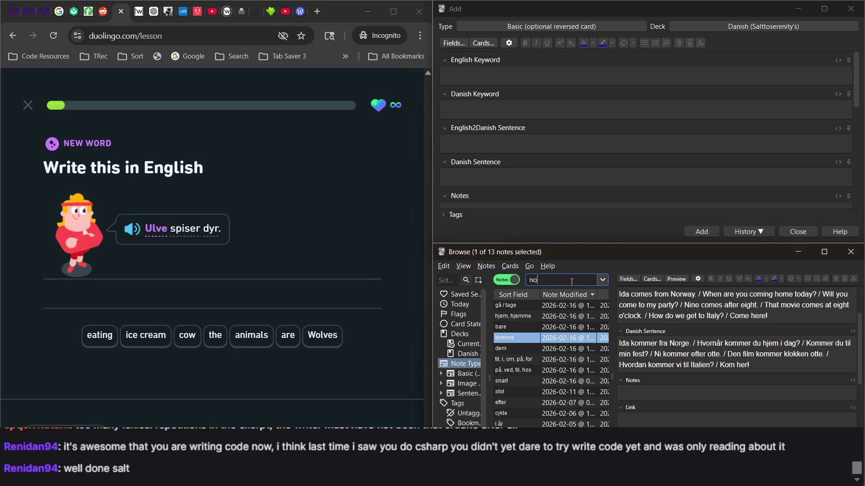
pyautogui.write('ulve')
pyautogui.press('Return')
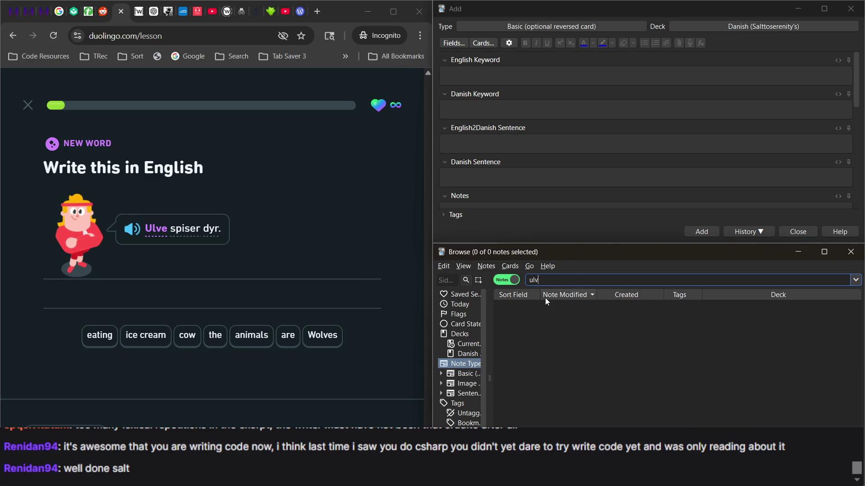
pyautogui.press('BackSpace')
pyautogui.press('Return')
pyautogui.click(544, 316)
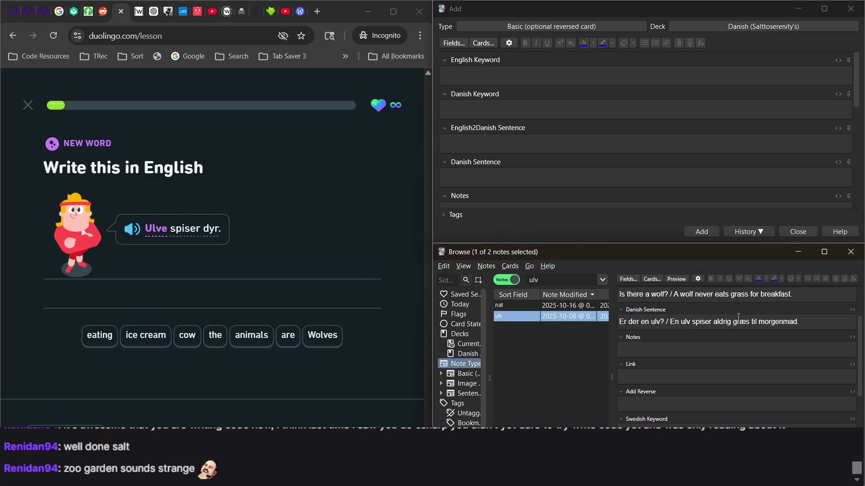
pyautogui.click(809, 293)
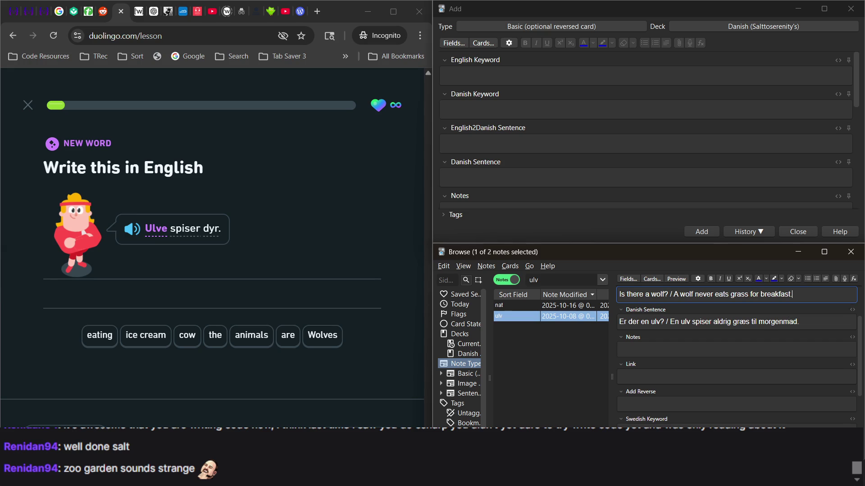
# Step: Bring the card browser back in front of OBS and Duolingo and reopen the ulv note
pyautogui.click(617, 477)
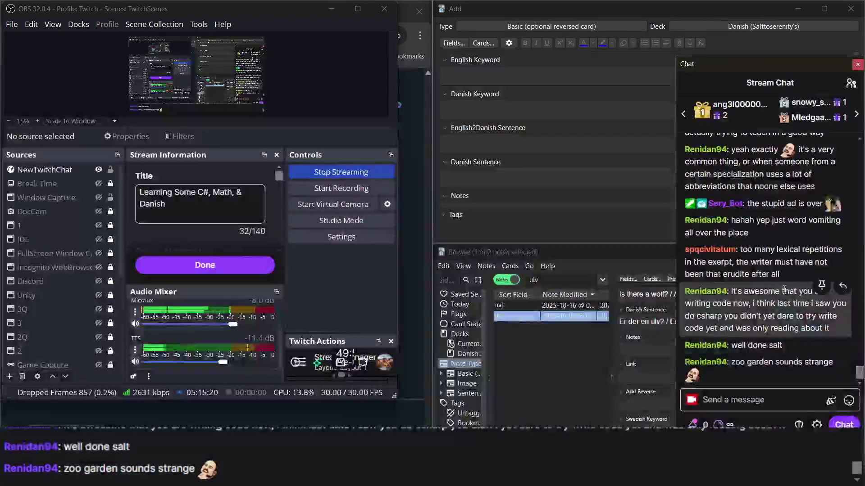
pyautogui.click(604, 343)
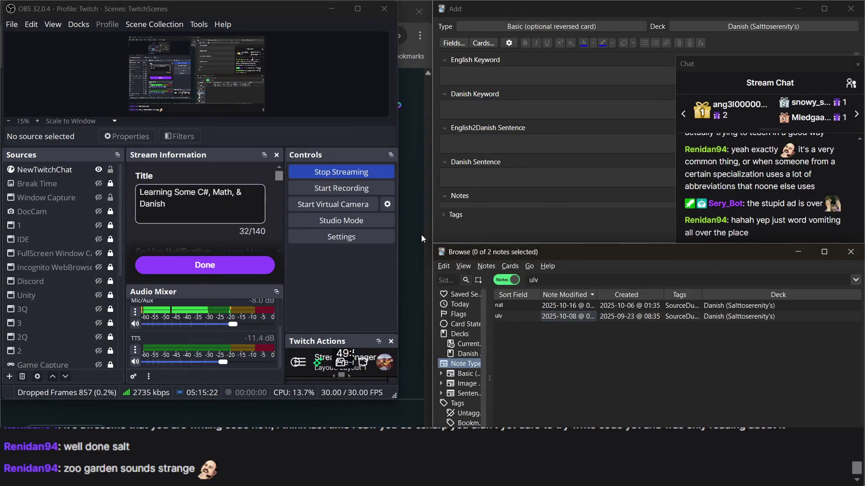
pyautogui.click(419, 234)
pyautogui.click(744, 213)
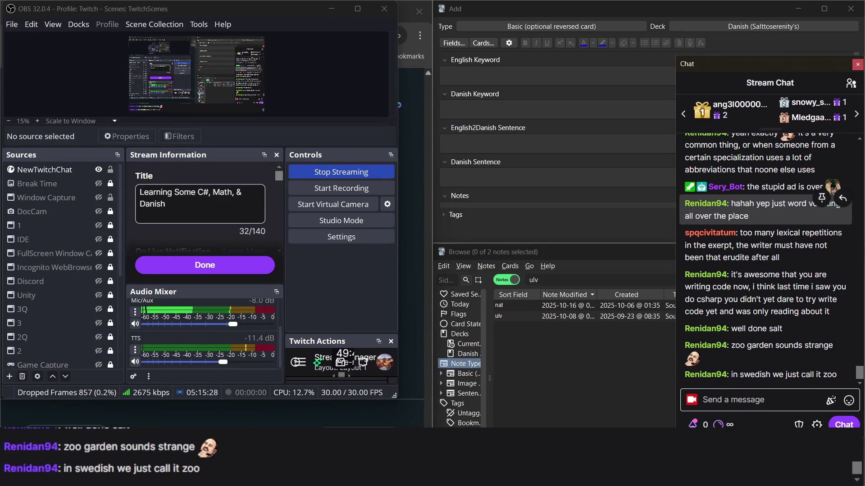
pyautogui.hotkey('alt', 'Tab')
pyautogui.click(606, 344)
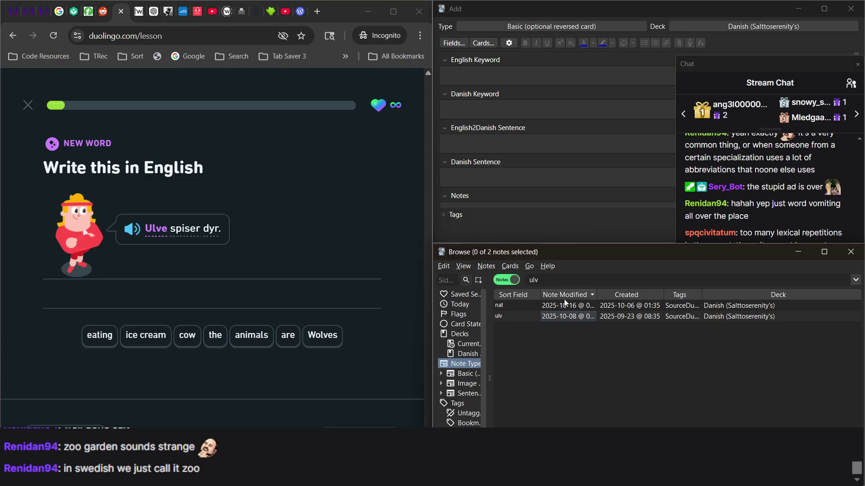
pyautogui.click(549, 283)
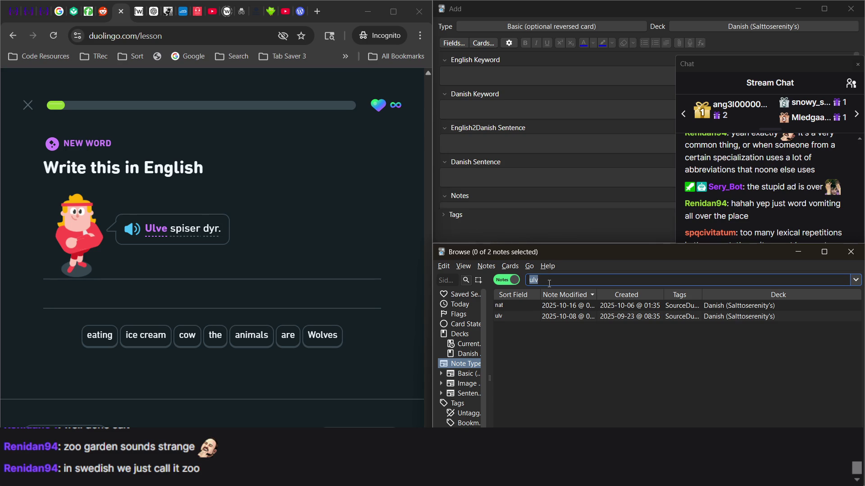
pyautogui.click(509, 318)
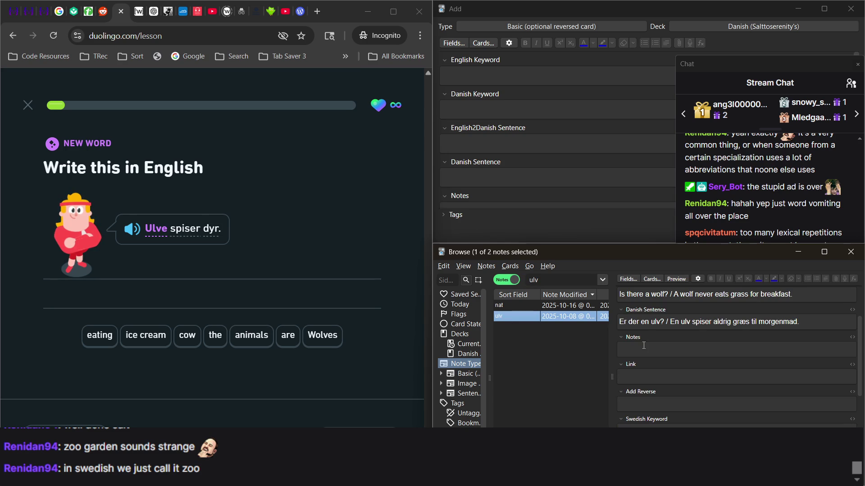
pyautogui.scroll(1, 715, 325)
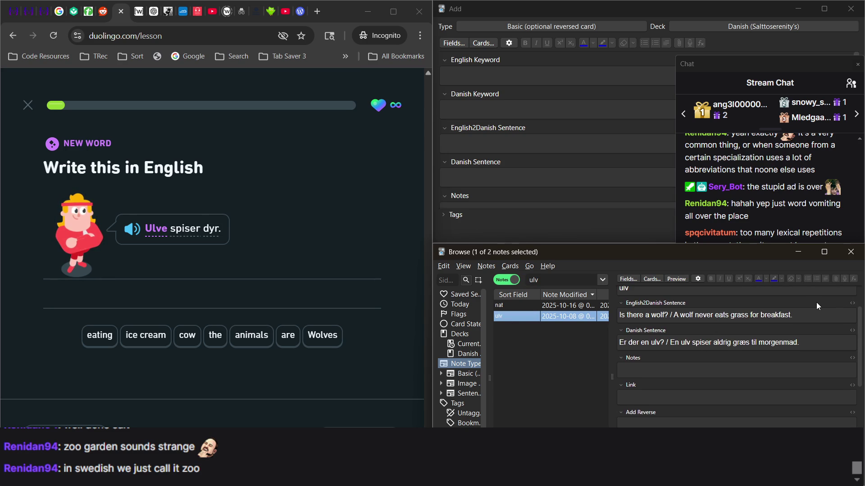
# Step: Add a trailing ' /' after 'A wolf never eats grass for breakfast.' and start the Duolingo answer with Wolves
pyautogui.click(806, 312)
pyautogui.write('&')
pyautogui.press('BackSpace')
pyautogui.press('BackSpace')
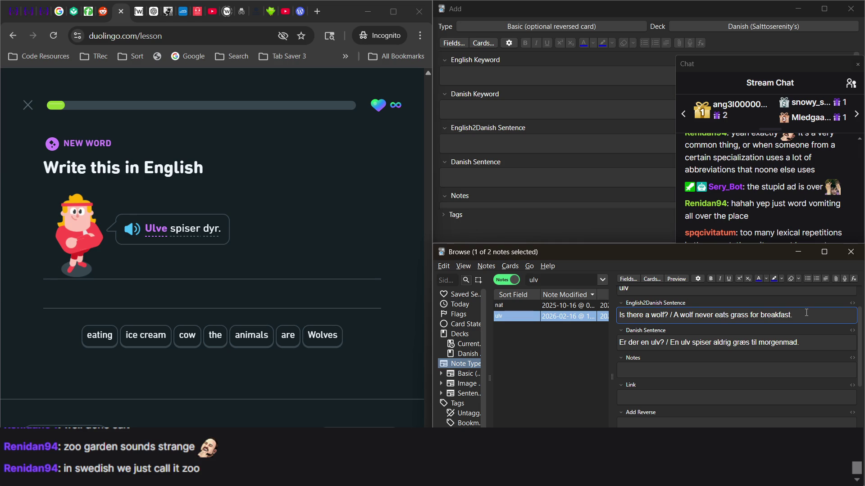
pyautogui.press('super+space')
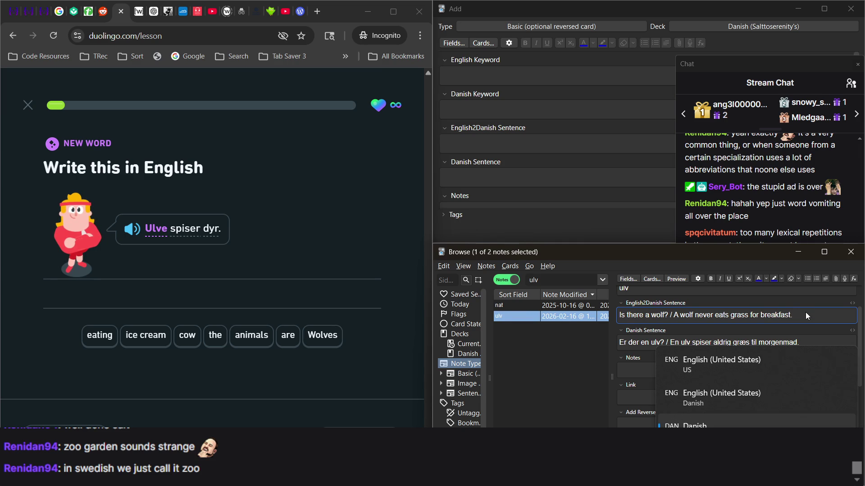
pyautogui.write(' / Y')
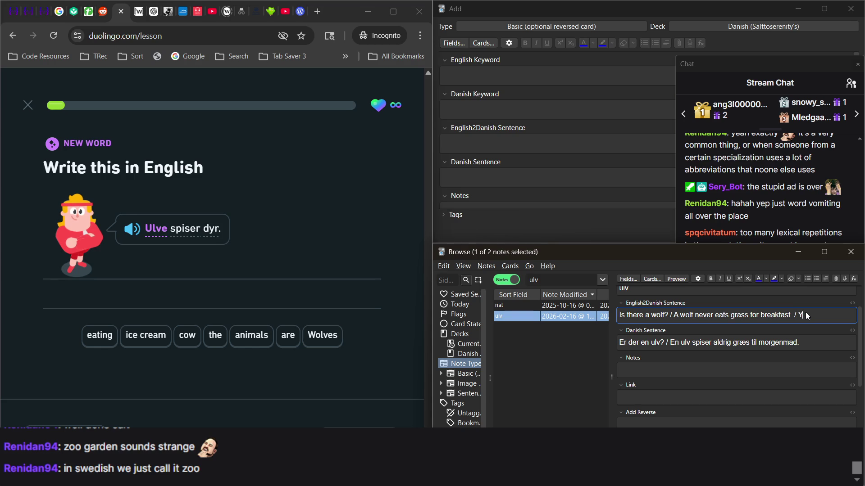
pyautogui.write('l')
pyautogui.write('v')
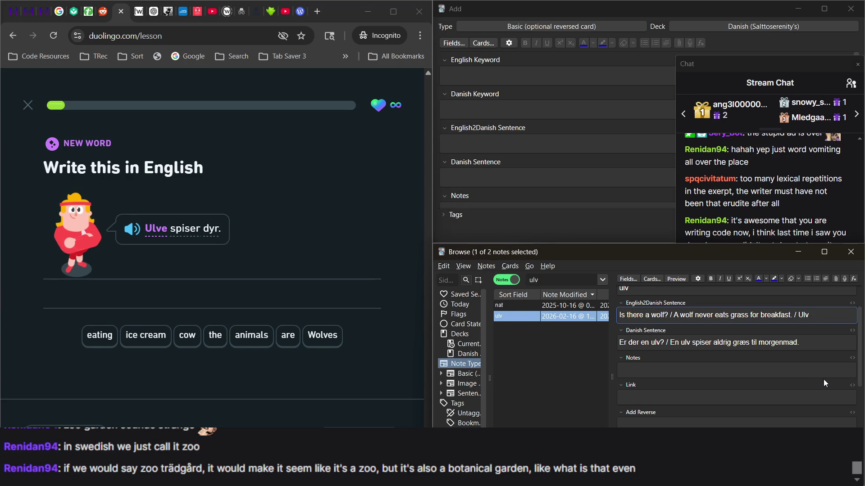
pyautogui.write('e')
pyautogui.press('BackSpace')
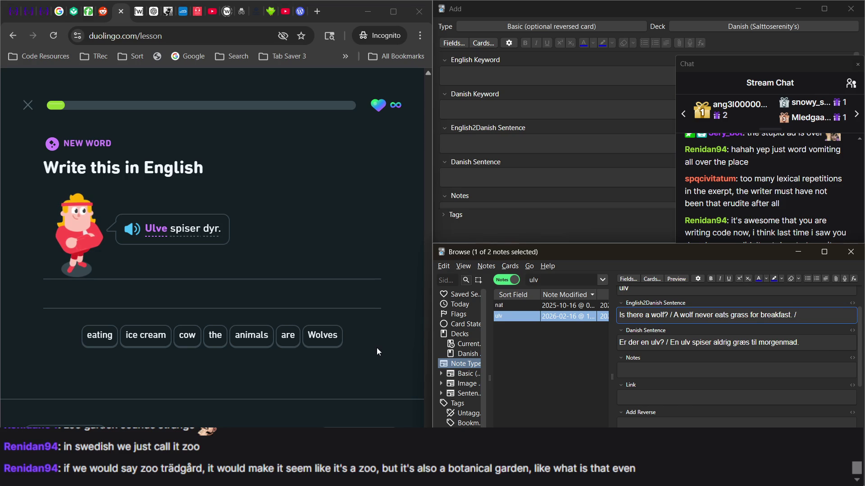
pyautogui.click(322, 335)
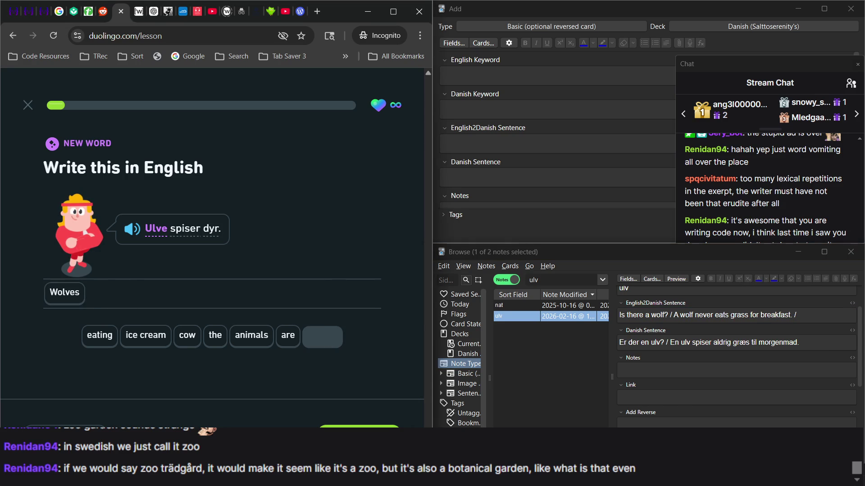
# Step: Answer 'Ulve spiser dyr.' with 'Wolves are eating cow' and submit it, which is marked wrong
pyautogui.hotkey('alt', 'Tab')
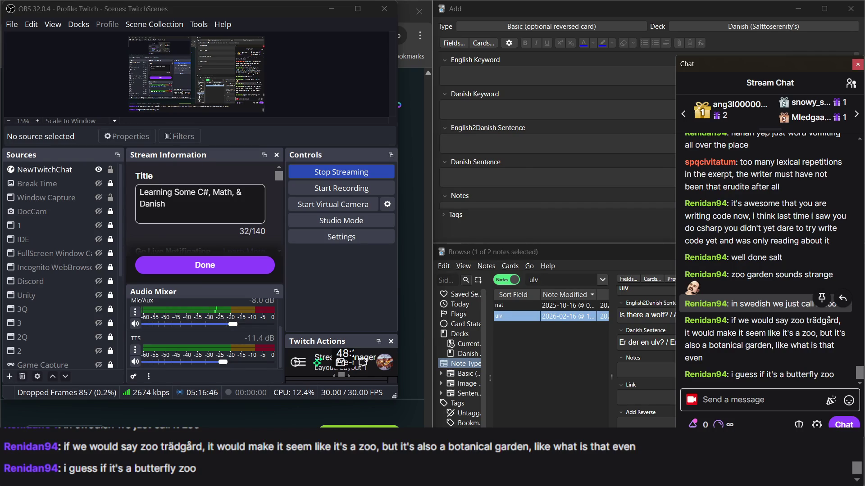
pyautogui.hotkey('alt', 'Tab')
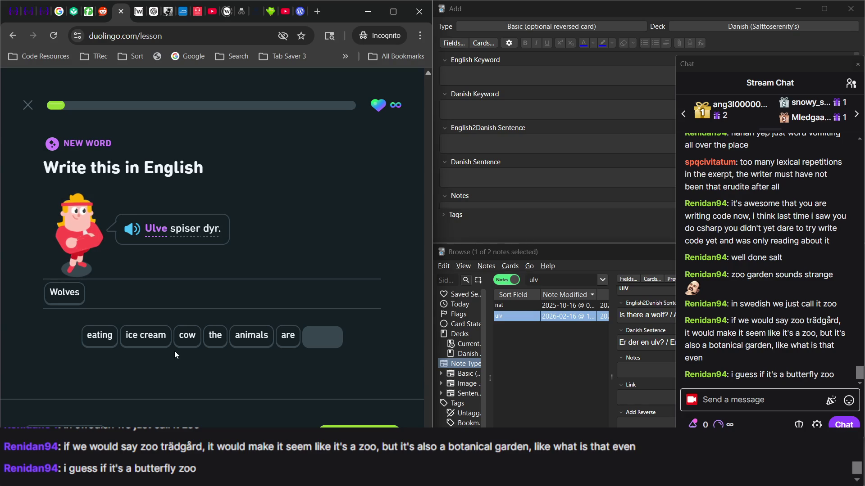
pyautogui.click(297, 345)
pyautogui.click(100, 333)
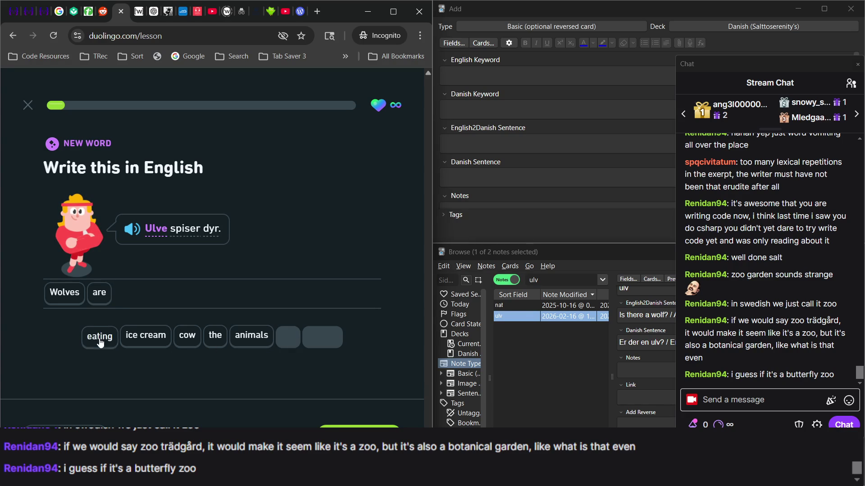
pyautogui.click(194, 338)
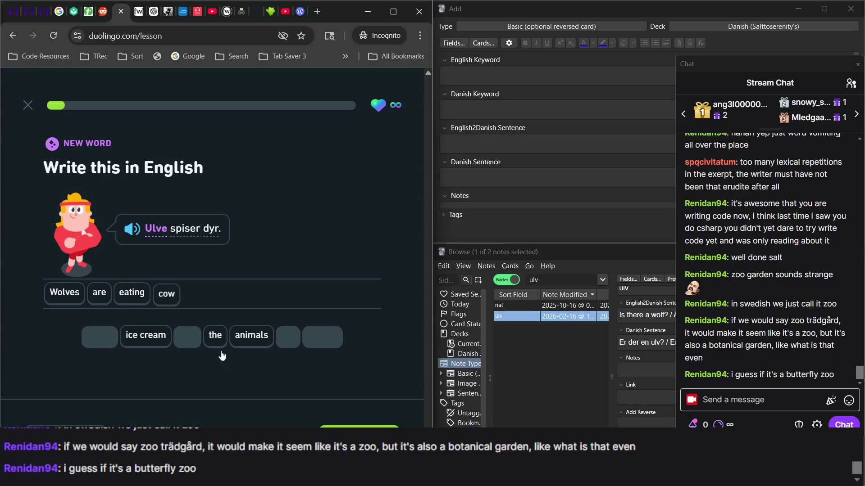
pyautogui.click(359, 433)
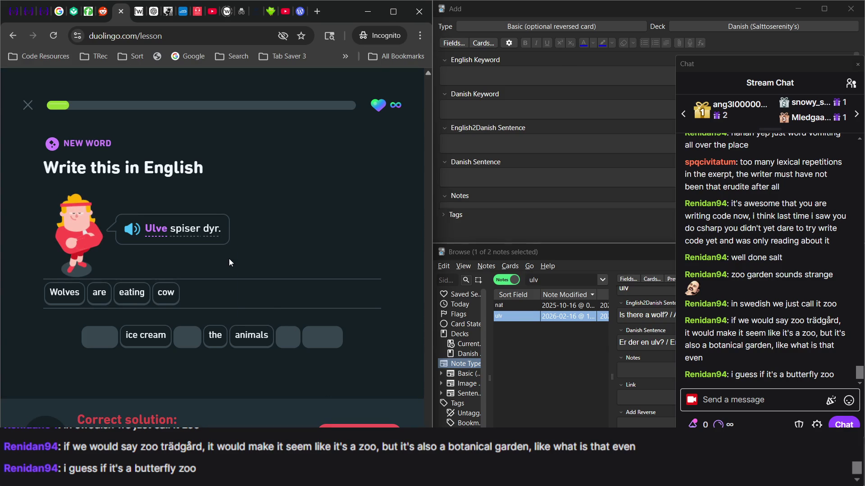
# Step: Open the ulv note in the browser and finish the 'Wolves are eating animals.' / 'Ulve spiser dyr.' pair
pyautogui.click(530, 105)
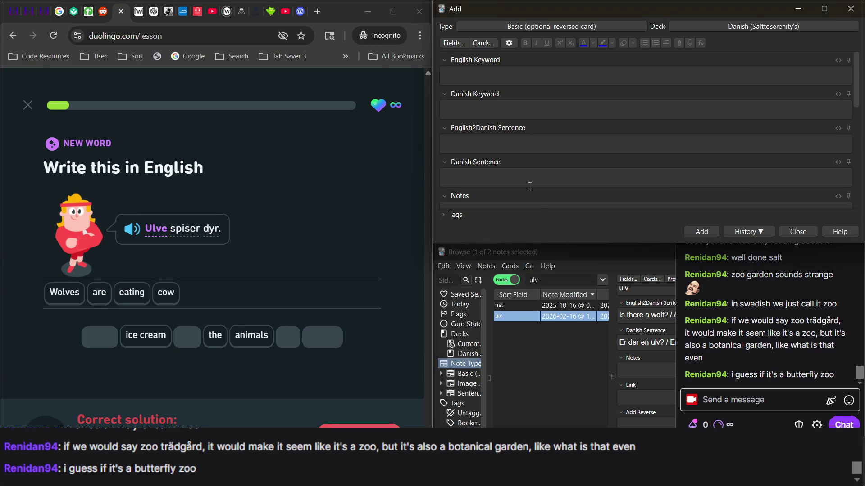
pyautogui.click(560, 394)
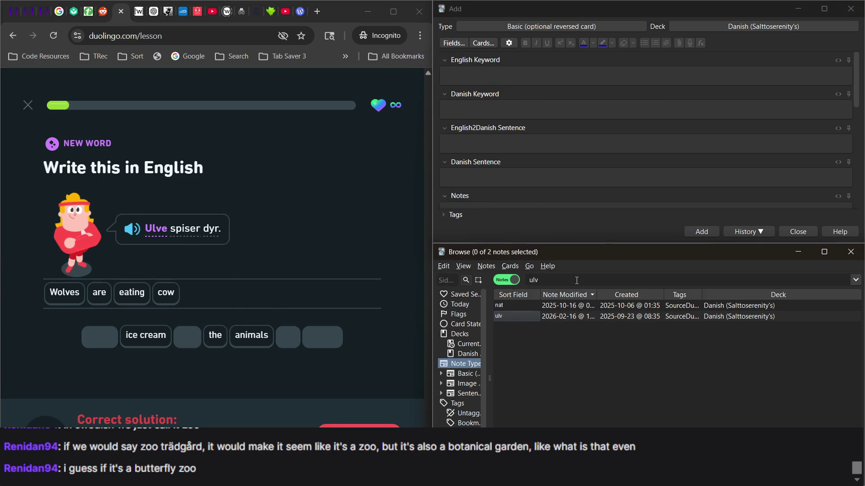
pyautogui.click(530, 317)
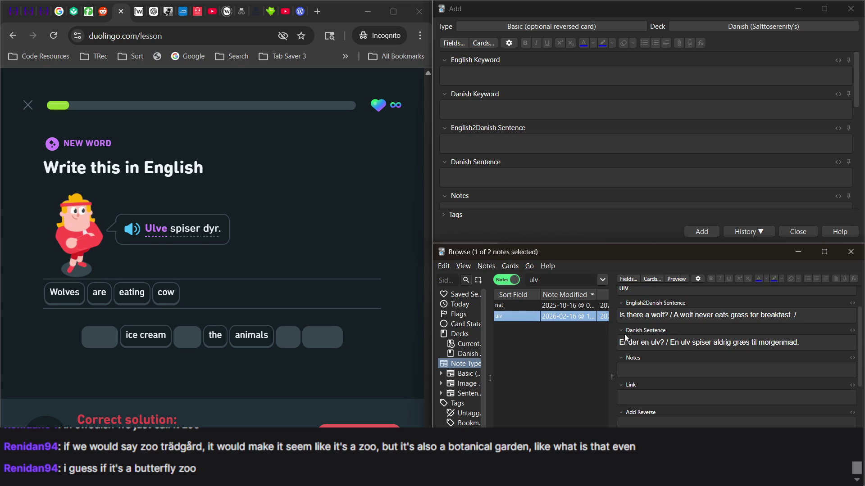
pyautogui.scroll(1, 690, 339)
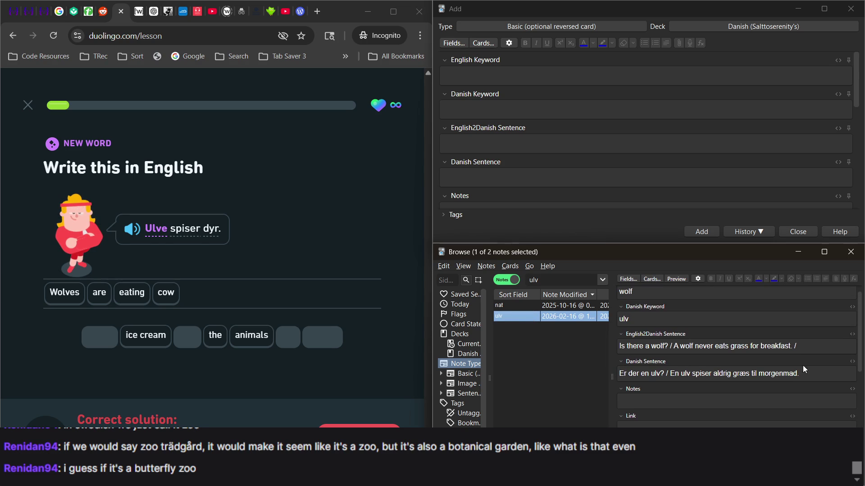
pyautogui.click(811, 348)
pyautogui.write('Wolves are ea')
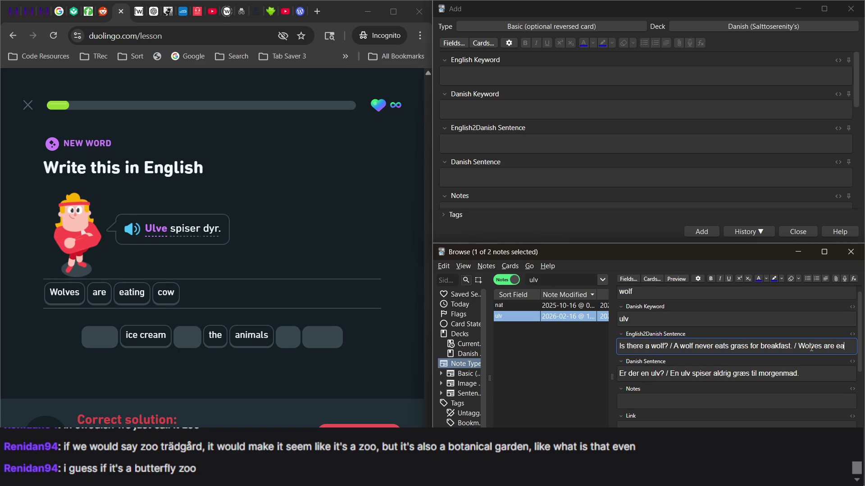
pyautogui.write('ting animal')
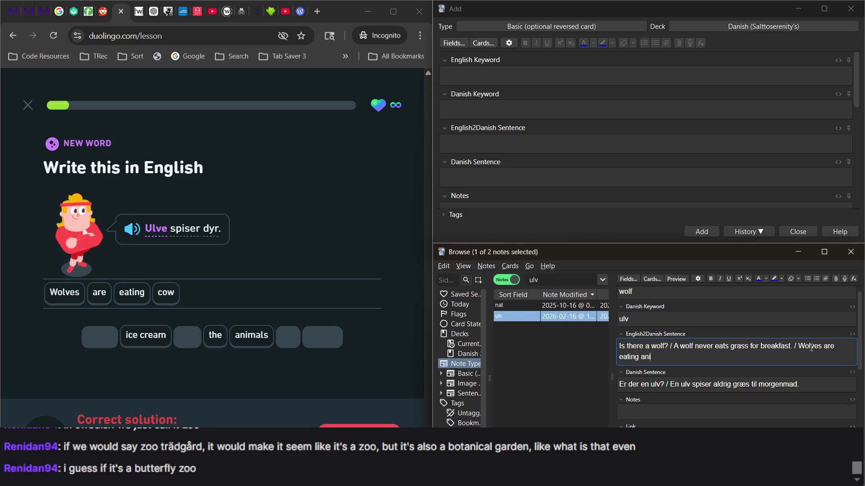
pyautogui.write('s.')
pyautogui.click(822, 382)
pyautogui.write('lve spiser d')
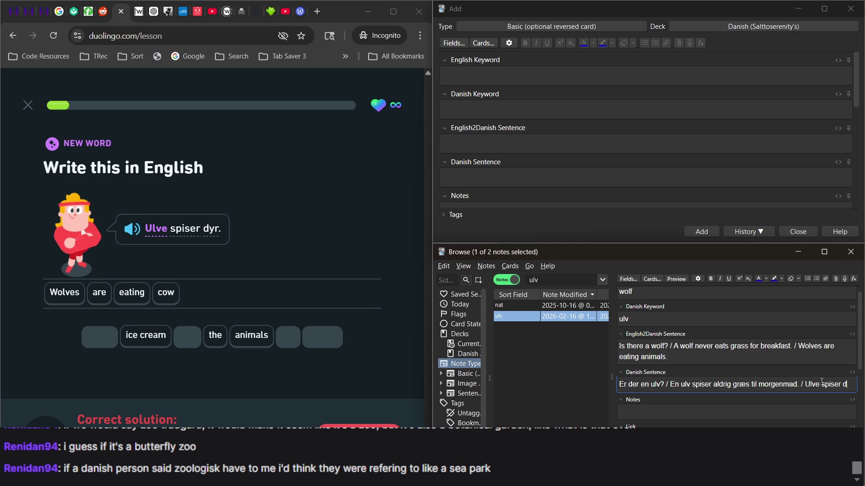
pyautogui.write('yr.')
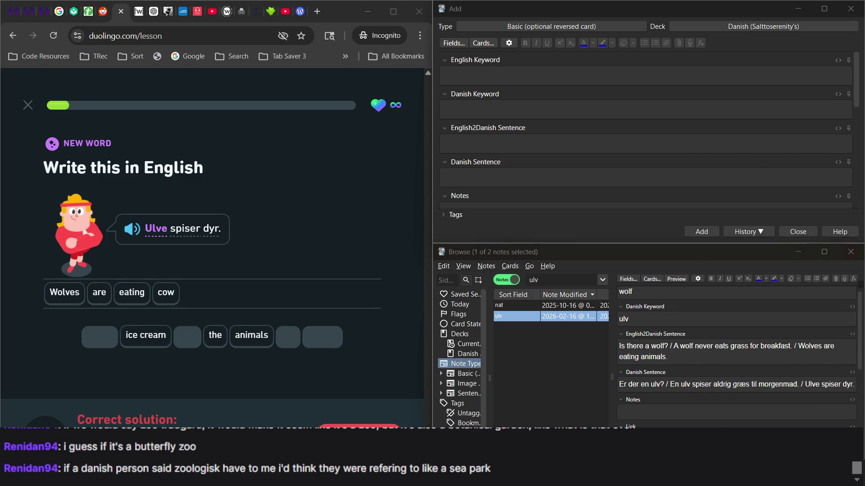
pyautogui.hotkey('alt', 'Tab')
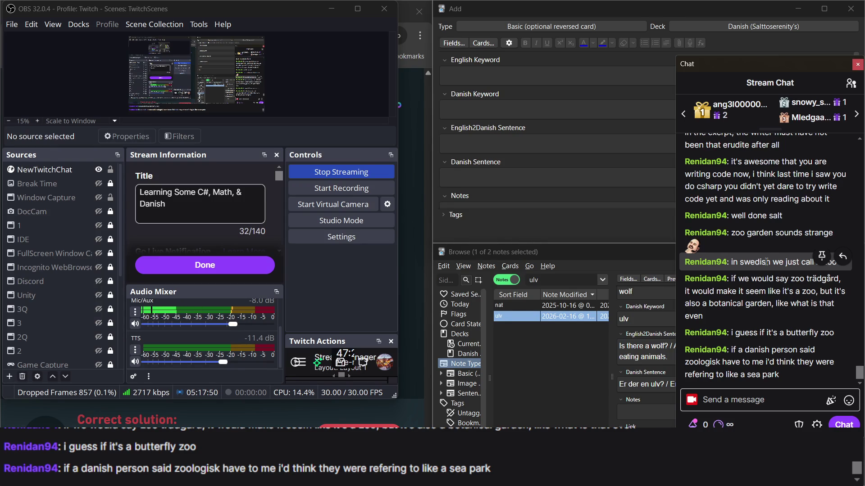
# Step: Switch between Duolingo, the stream chat and the Anki browser, reopening the ulv note
pyautogui.click(409, 190)
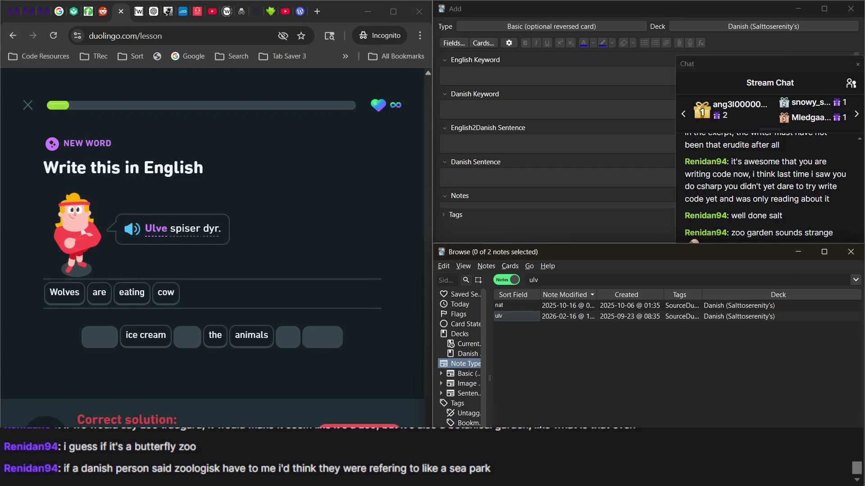
pyautogui.click(776, 219)
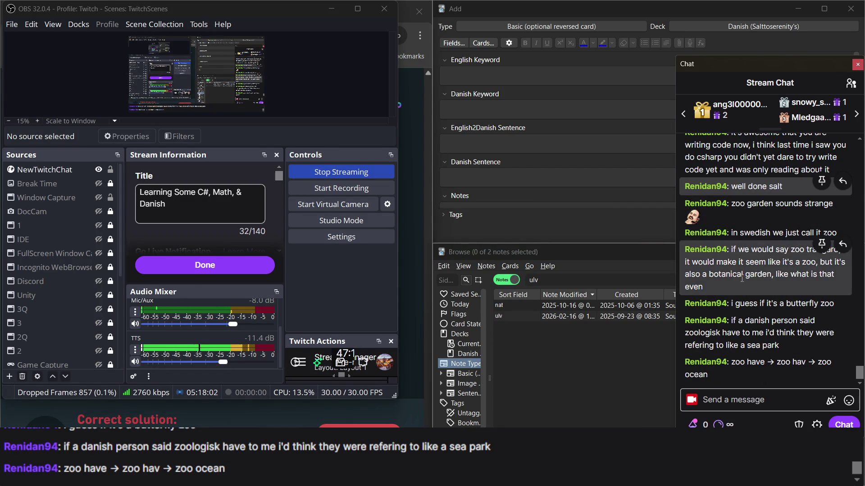
pyautogui.click(589, 391)
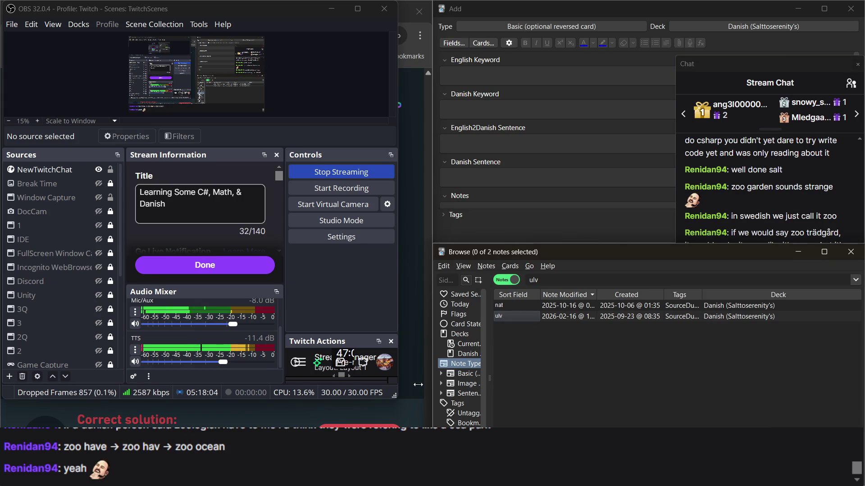
pyautogui.click(417, 361)
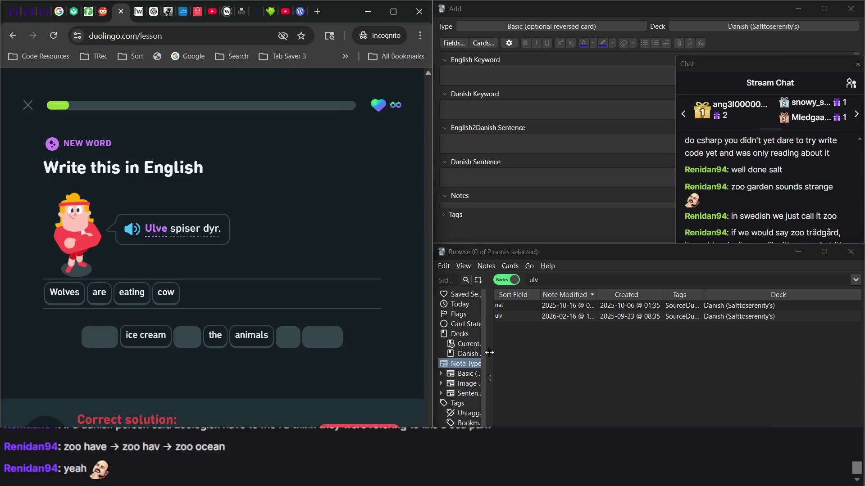
pyautogui.click(578, 280)
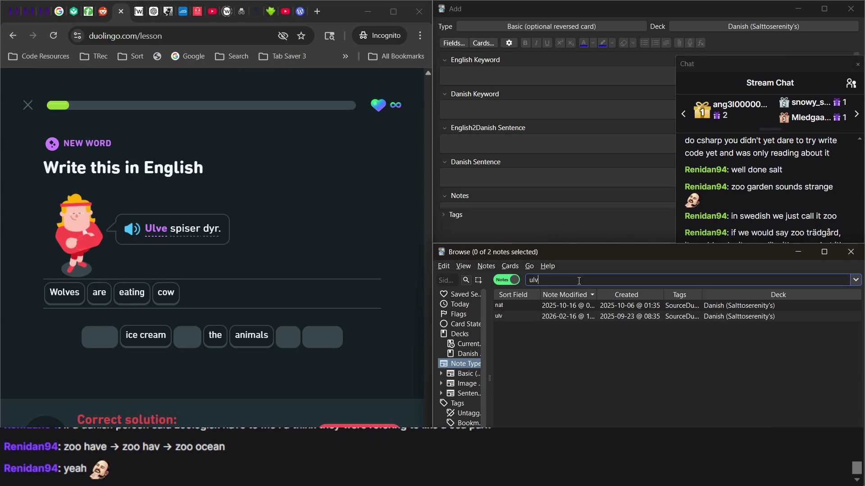
pyautogui.click(565, 315)
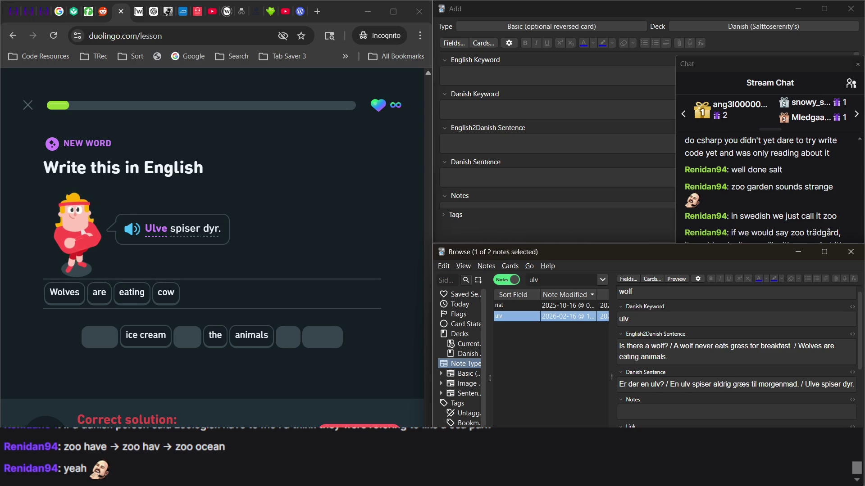
# Step: Continue to the speaking exercise, record 'Hvor kan man se ulve?', and return to the ulv note's English field
pyautogui.press('Return')
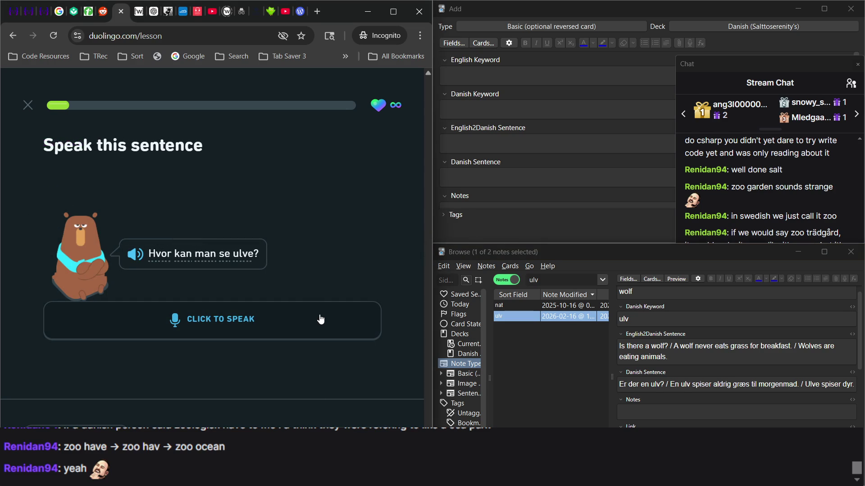
pyautogui.click(320, 320)
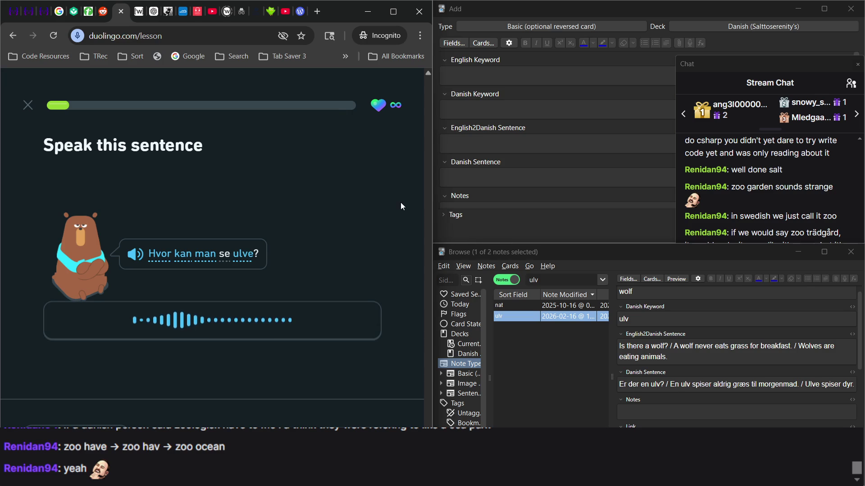
pyautogui.click(537, 382)
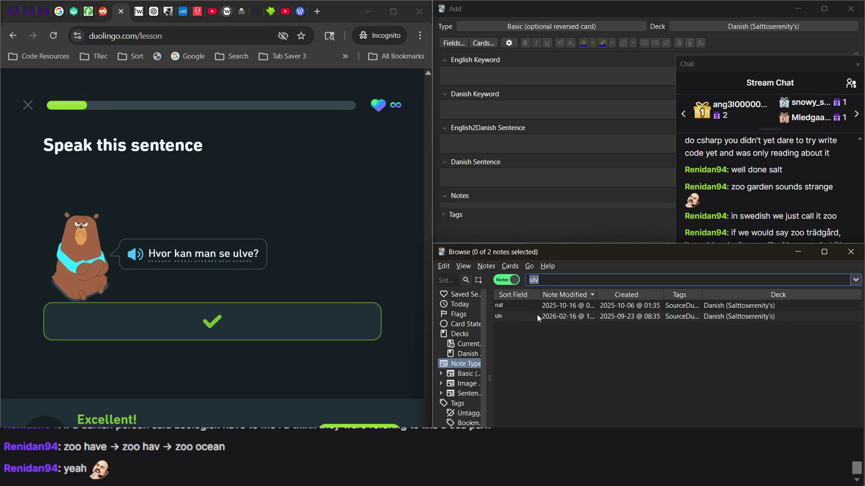
pyautogui.click(528, 317)
pyautogui.click(720, 359)
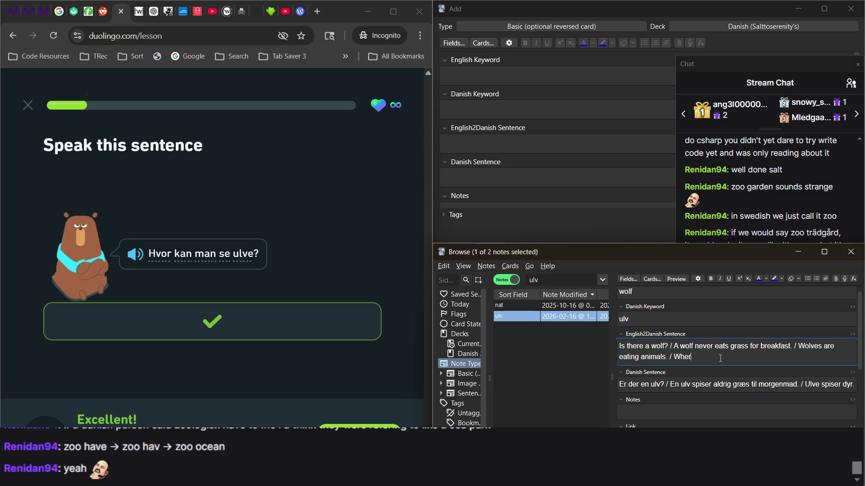
# Step: Complete 'Where can you see wolves?' and 'Hvor kan man se ulve?' in the ulv note, then advance Duolingo
pyautogui.write('can you see')
pyautogui.press('BackSpace')
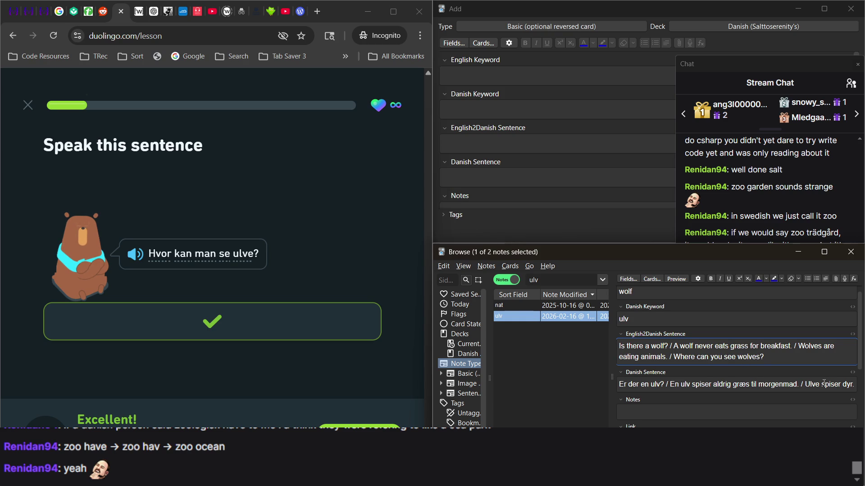
pyautogui.click(854, 386)
pyautogui.write('/ Hvor kan')
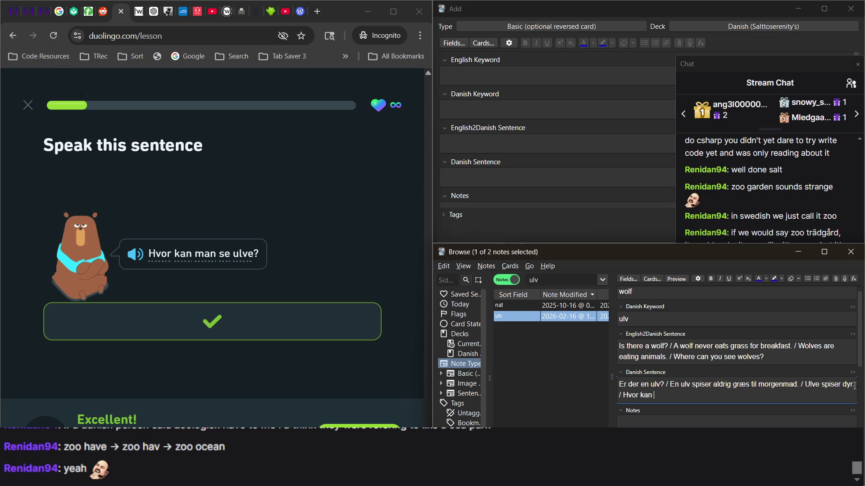
pyautogui.write('man se ul')
pyautogui.write('ve')
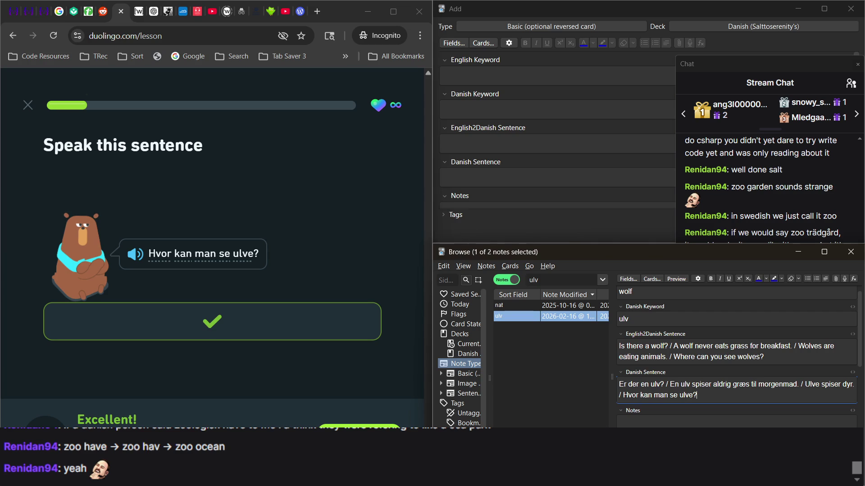
pyautogui.click(323, 363)
pyautogui.press('Return')
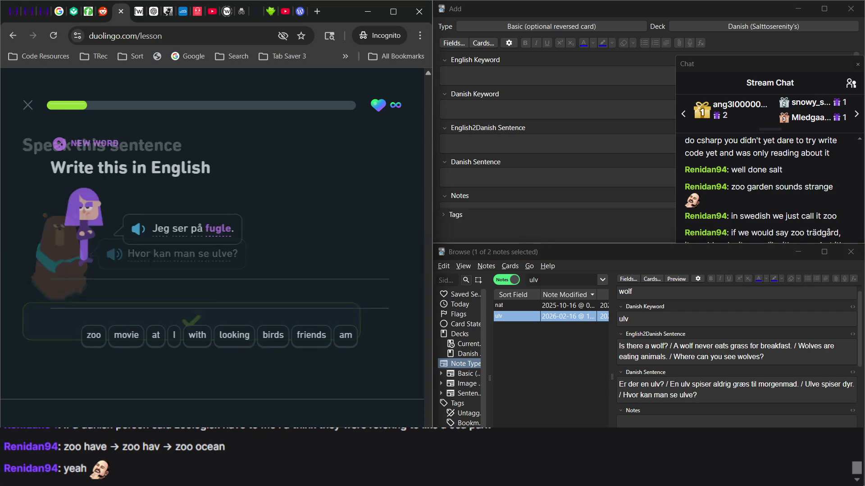
# Step: Build 'I am looking at birds' from the word tiles for 'Jeg ser på fugle.' and submit it
pyautogui.click(169, 343)
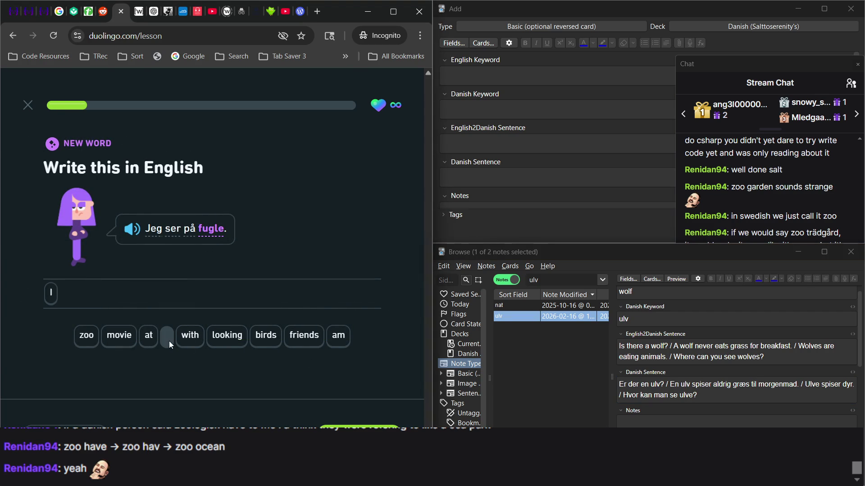
pyautogui.click(337, 337)
pyautogui.click(225, 347)
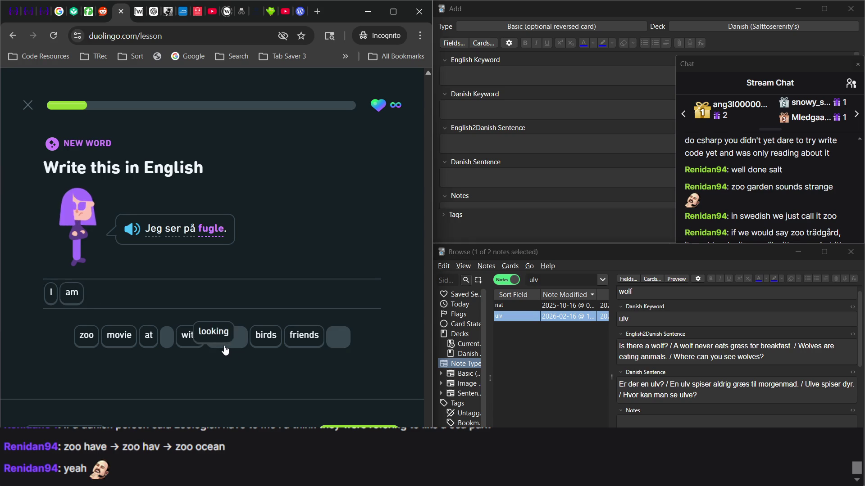
pyautogui.click(148, 335)
pyautogui.click(266, 336)
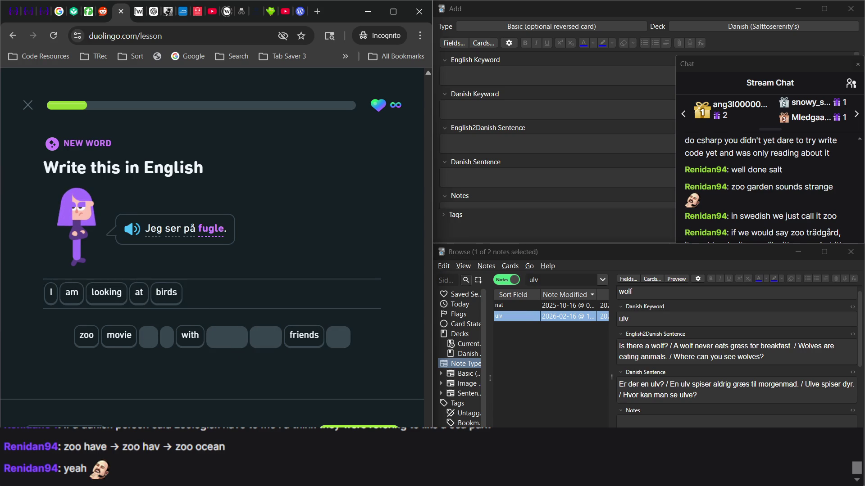
pyautogui.press('Return')
pyautogui.doubleClick(545, 280)
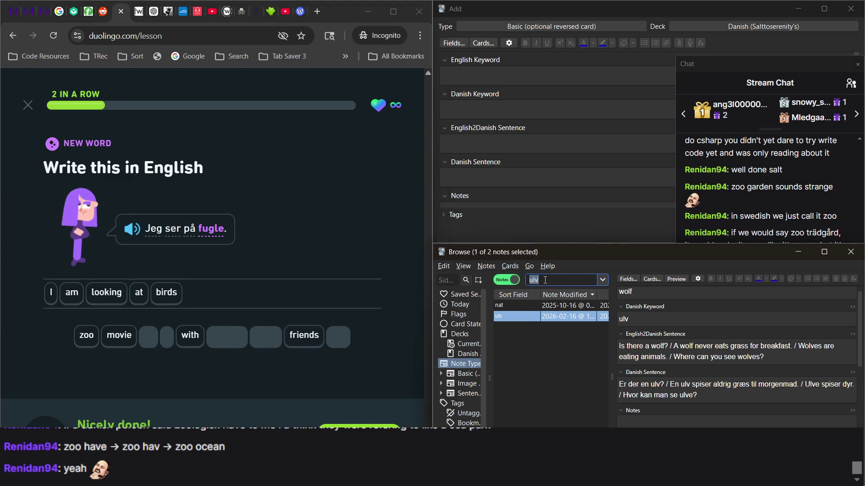
# Step: Search for 'fugl' and append '/ I am looking at birds.' to the fugl note's English sentences
pyautogui.write('fugl')
pyautogui.press('Return')
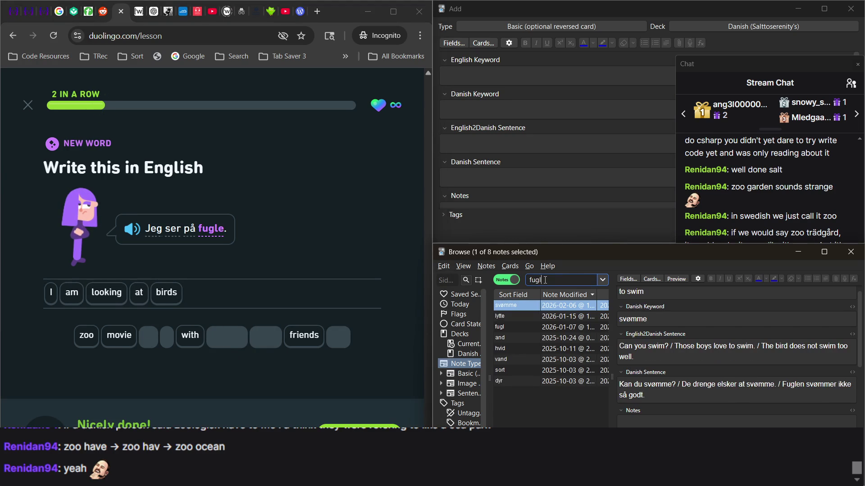
pyautogui.click(534, 328)
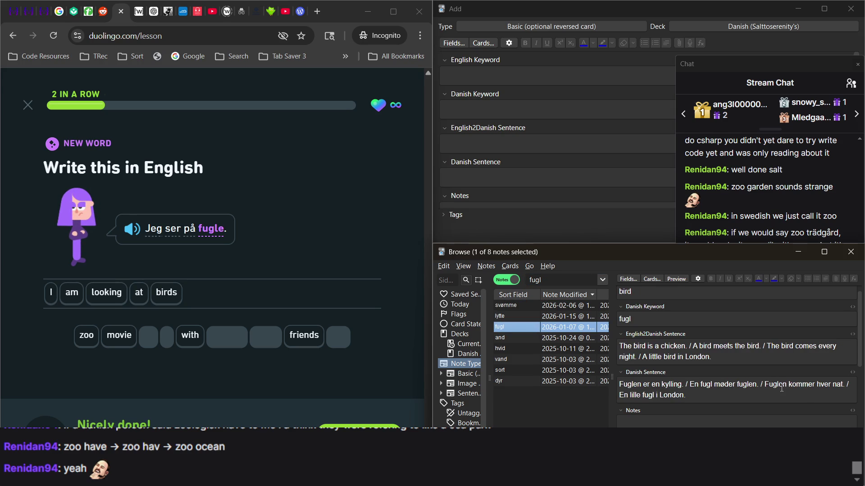
pyautogui.click(730, 359)
pyautogui.write('/')
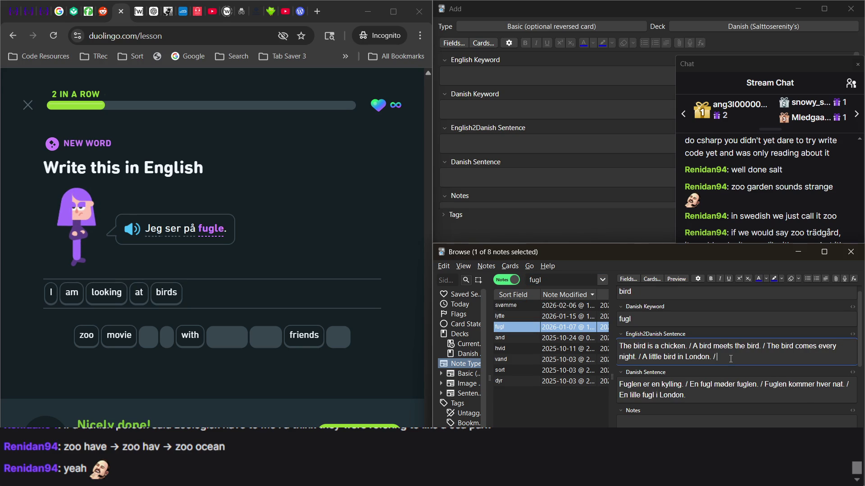
pyautogui.write(' I am looking at birds.')
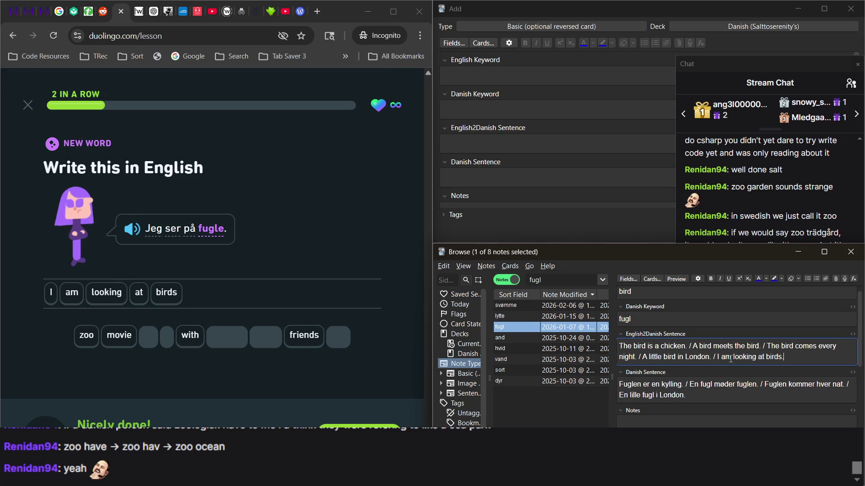
pyautogui.click(760, 224)
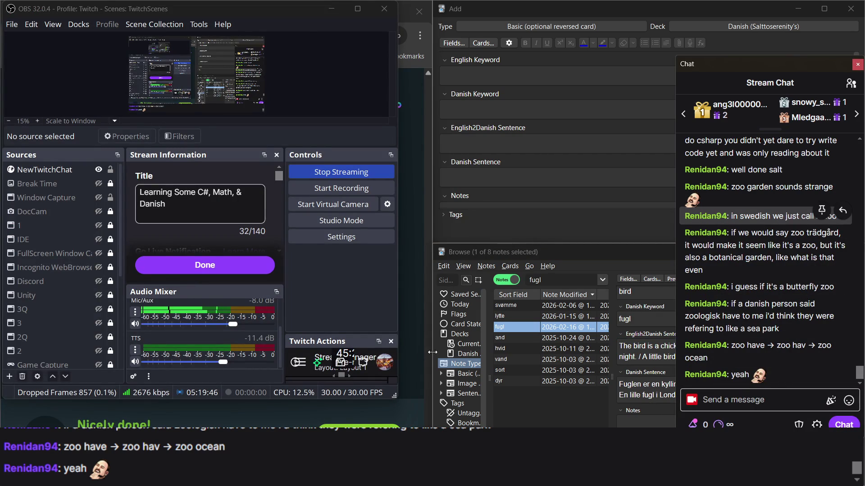
# Step: Cycle through the windows and virtual desktops, ending with the Duolingo lesson in front of OBS
pyautogui.click(414, 352)
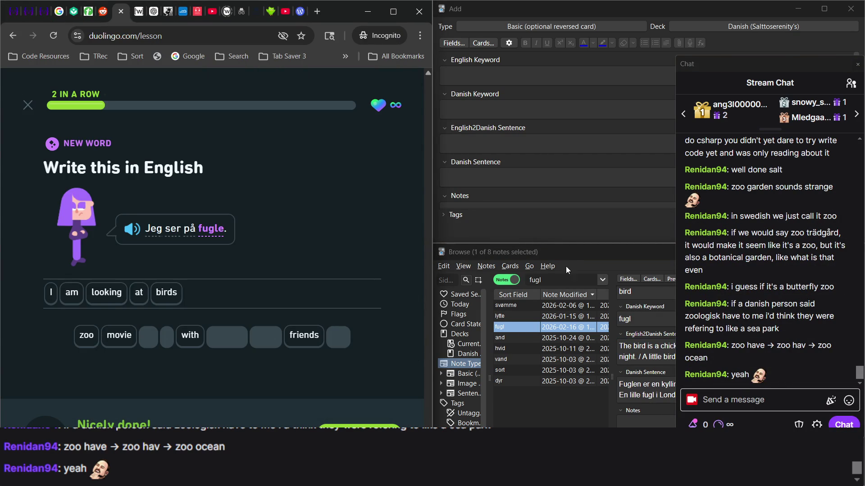
pyautogui.click(766, 149)
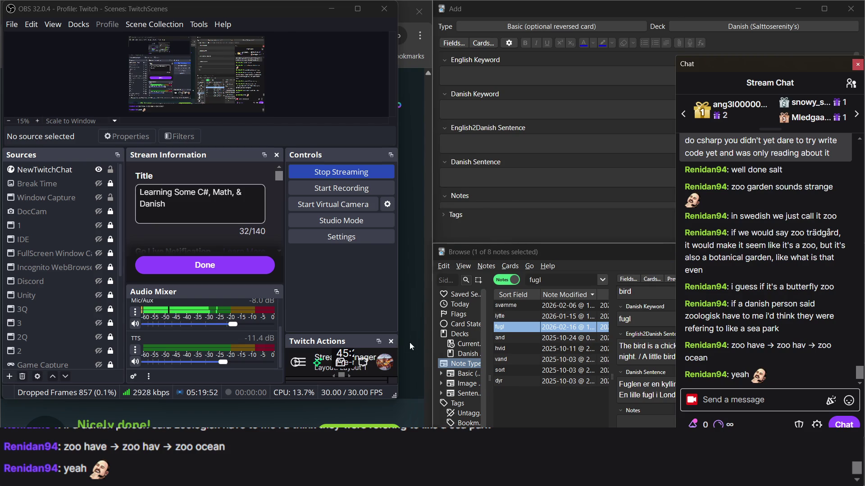
pyautogui.click(409, 343)
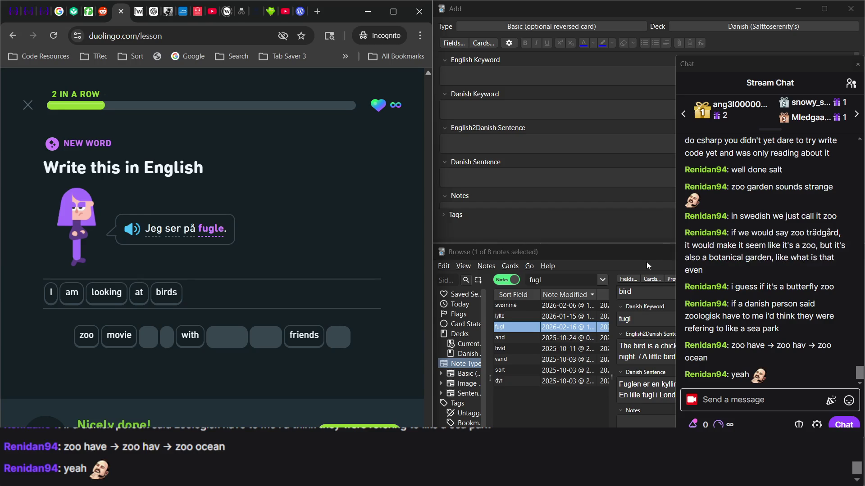
pyautogui.click(549, 217)
pyautogui.click(549, 217)
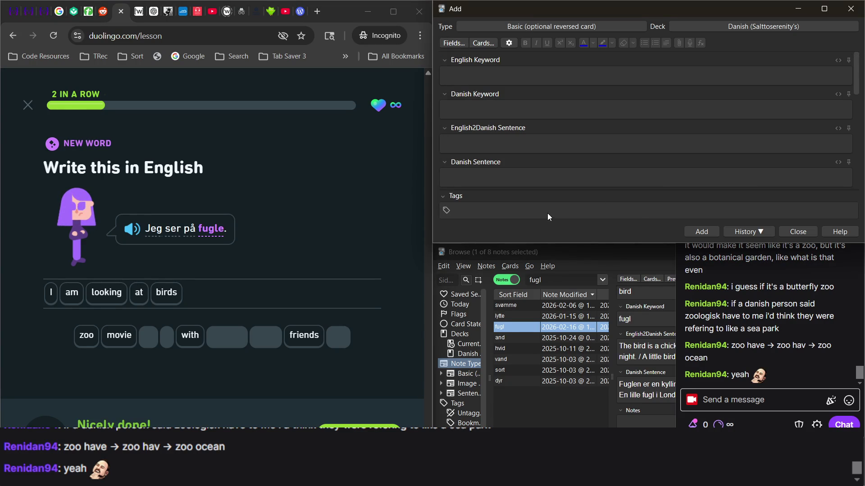
pyautogui.click(539, 328)
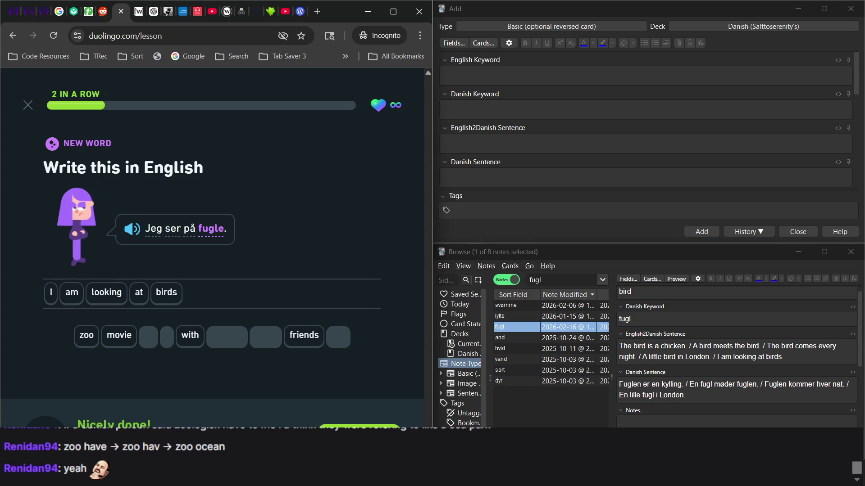
pyautogui.press('ctrl+super+Left')
pyautogui.press('ctrl+super+Right')
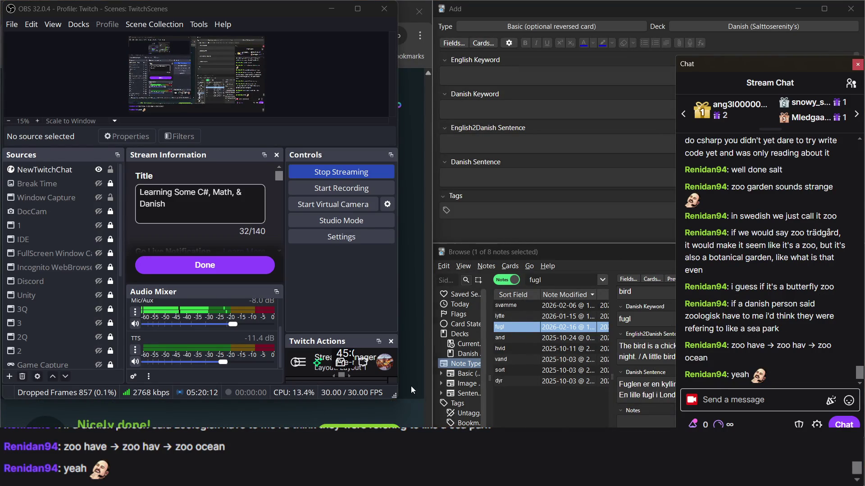
pyautogui.click(411, 386)
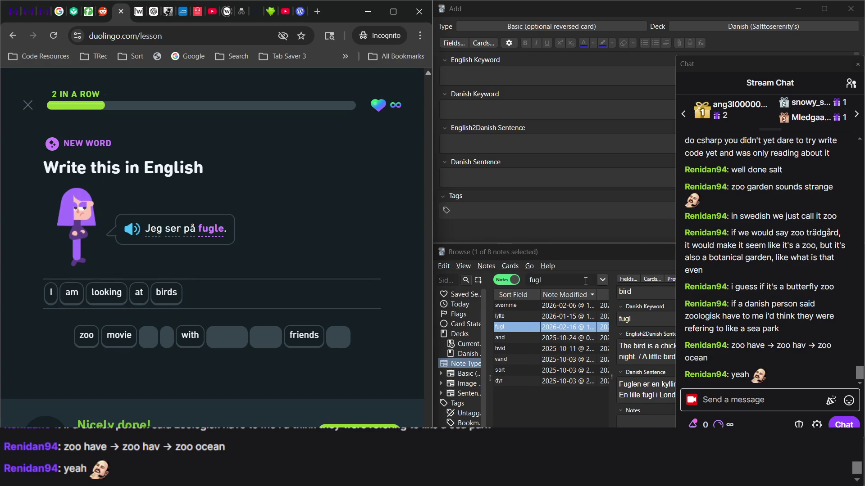
# Step: Switch between the fugl and lytte notes, the stream chat, Duolingo and the Anki windows
pyautogui.click(544, 408)
pyautogui.click(538, 320)
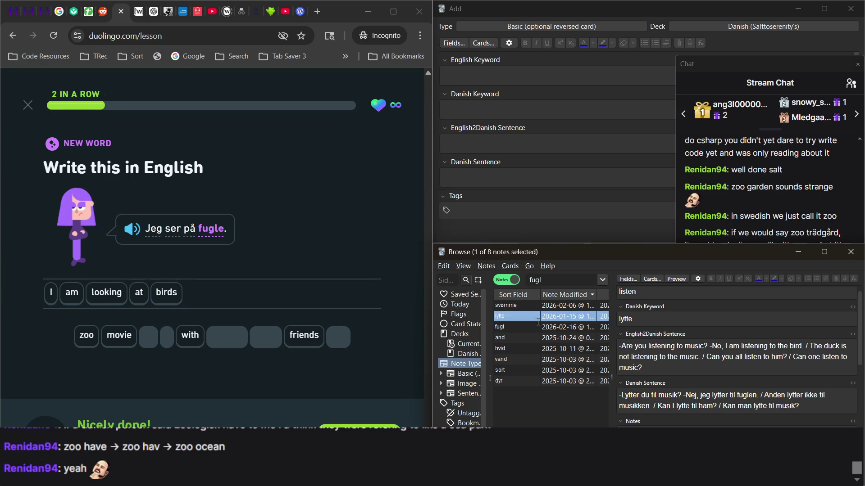
pyautogui.click(517, 327)
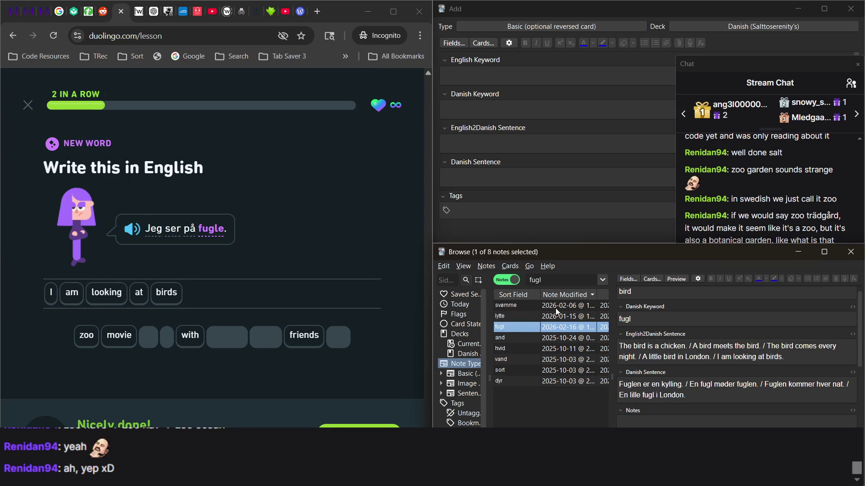
pyautogui.click(759, 218)
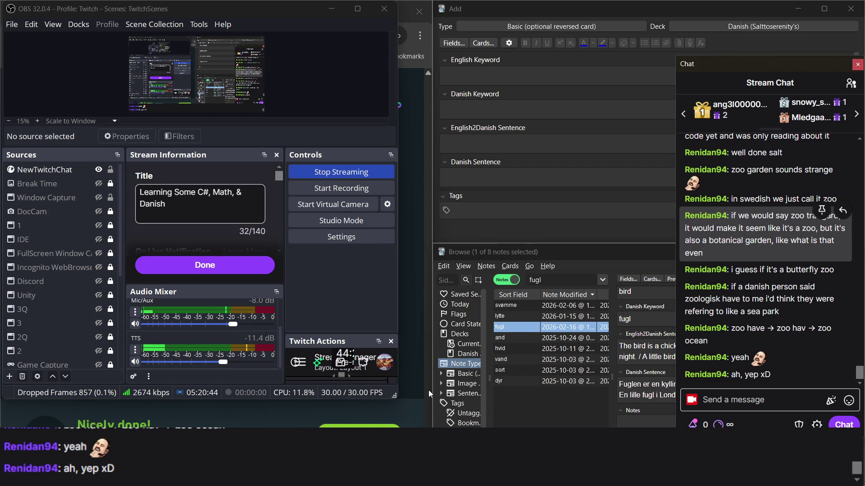
pyautogui.click(414, 383)
pyautogui.click(437, 360)
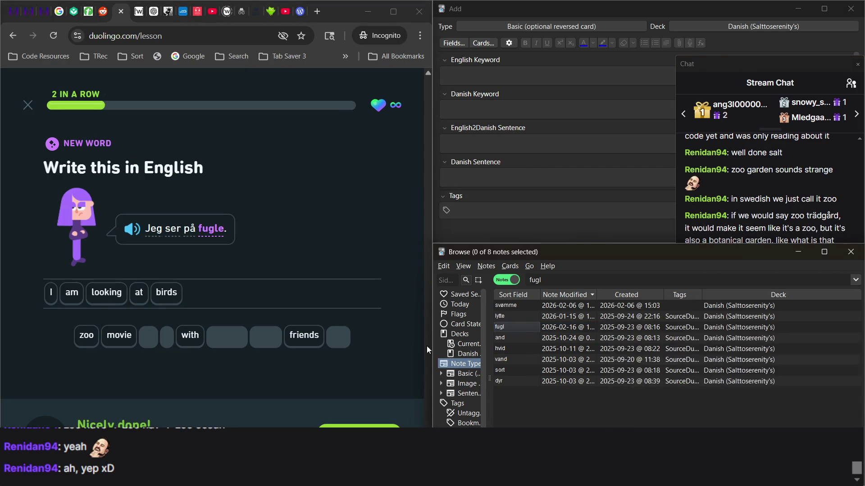
pyautogui.click(596, 206)
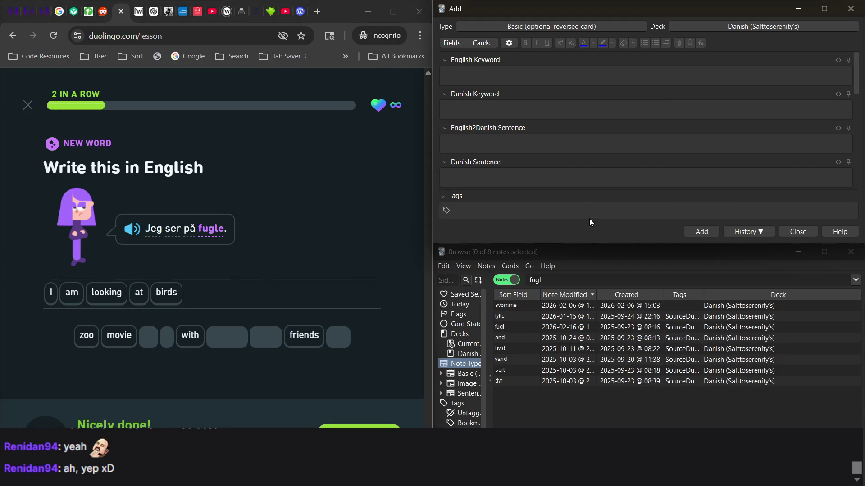
pyautogui.click(567, 405)
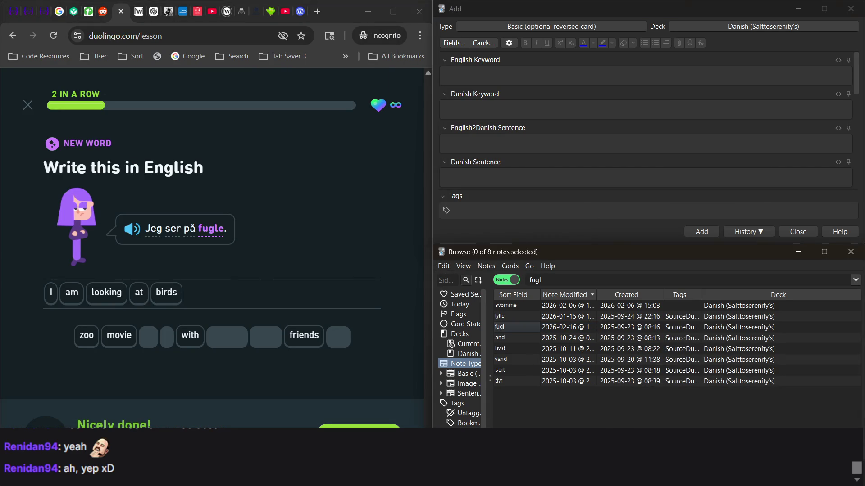
pyautogui.hotkey('alt', 'Tab')
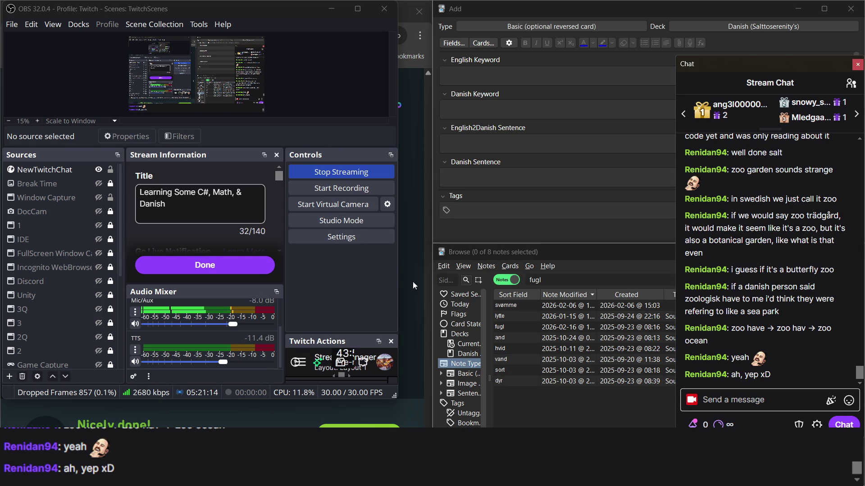
# Step: Rerun the fugl search in the note browser to reopen its note
pyautogui.click(413, 283)
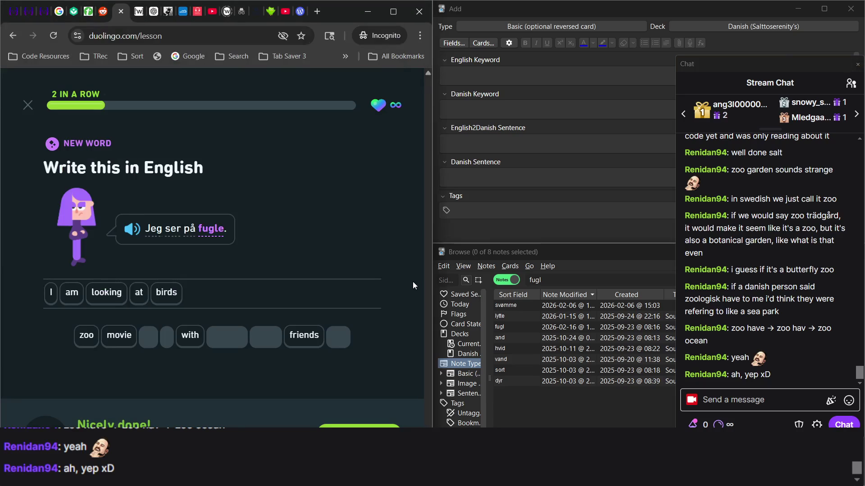
pyautogui.click(561, 173)
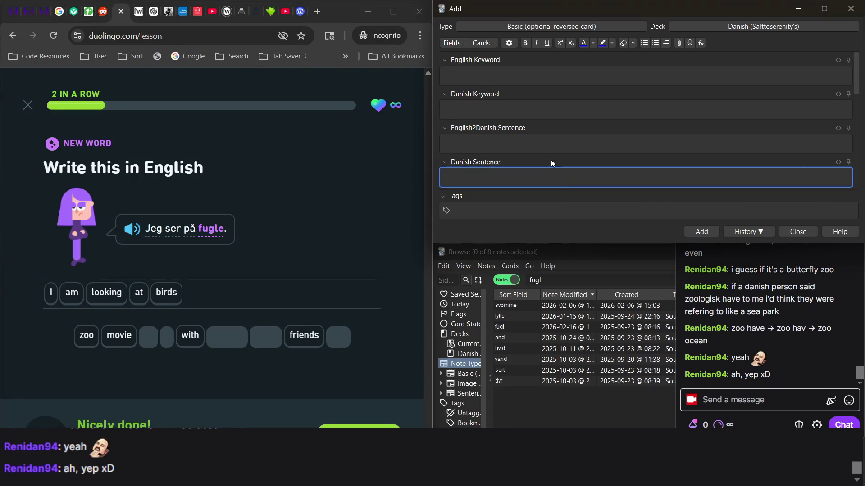
pyautogui.click(548, 315)
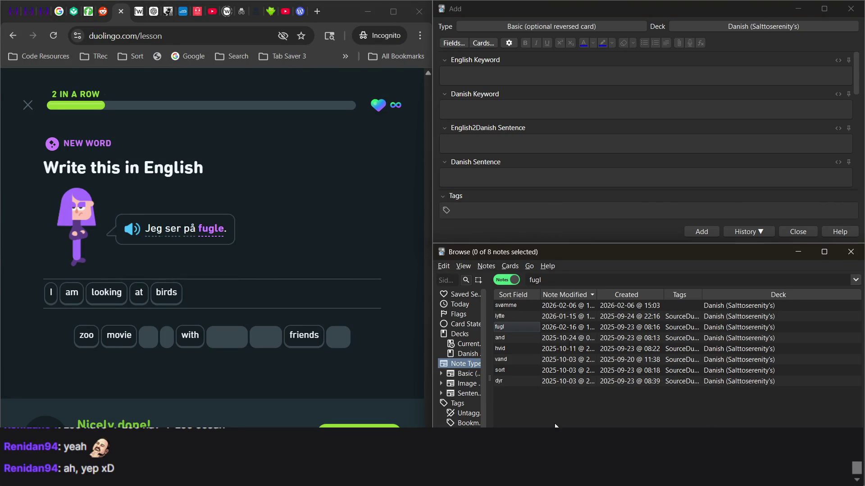
pyautogui.click(567, 281)
pyautogui.press('Return')
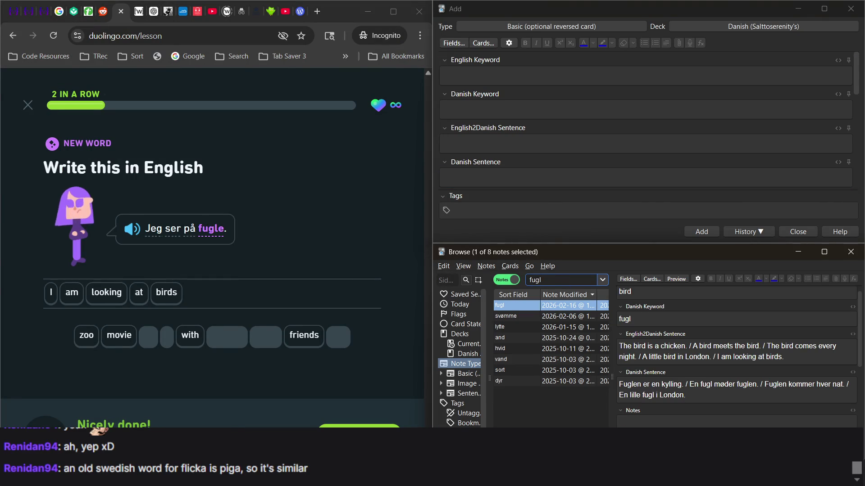
pyautogui.hotkey('alt', 'Tab')
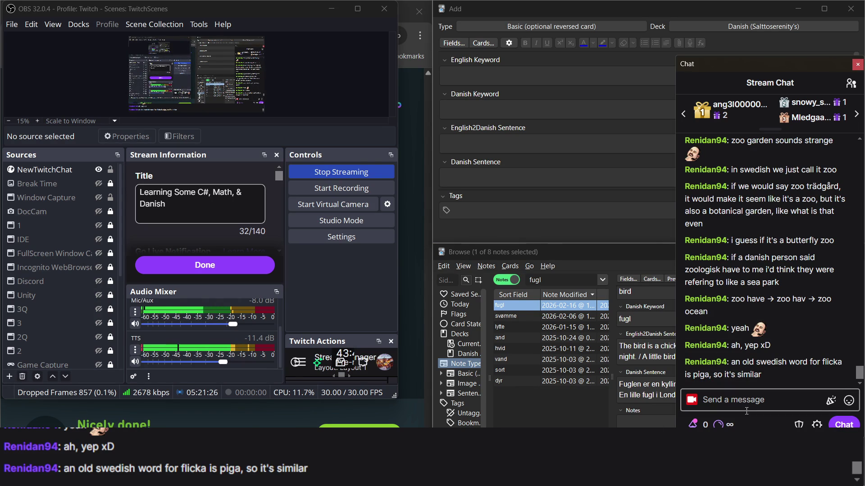
# Step: Send the chat message 'pike' and briefly select an older chat message
pyautogui.moveTo(750, 379)
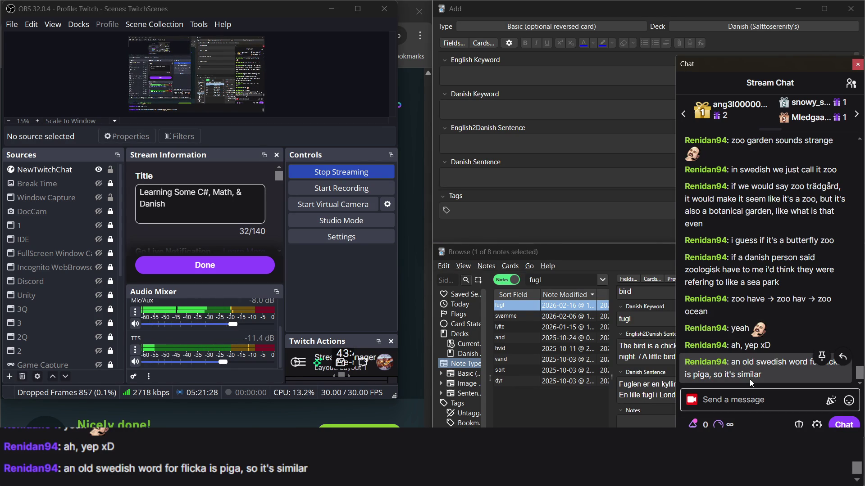
pyautogui.click(734, 402)
pyautogui.write('pike')
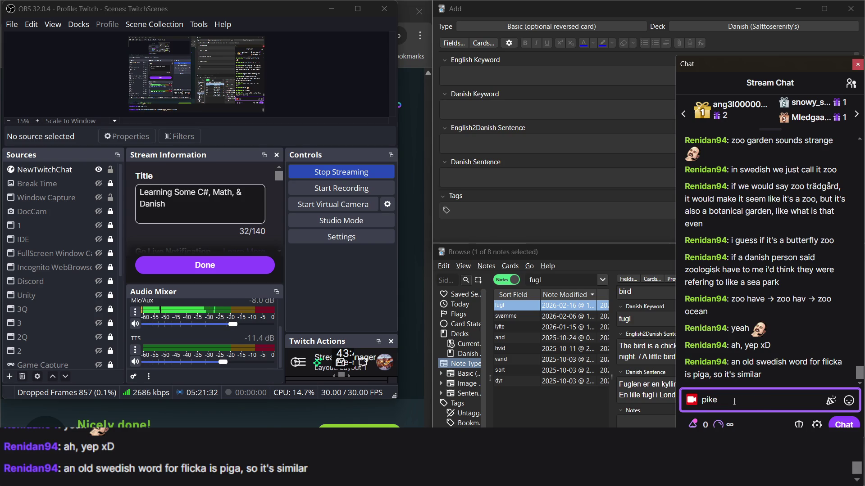
pyautogui.press('Return')
pyautogui.moveTo(764, 358); pyautogui.dragTo(684, 345)
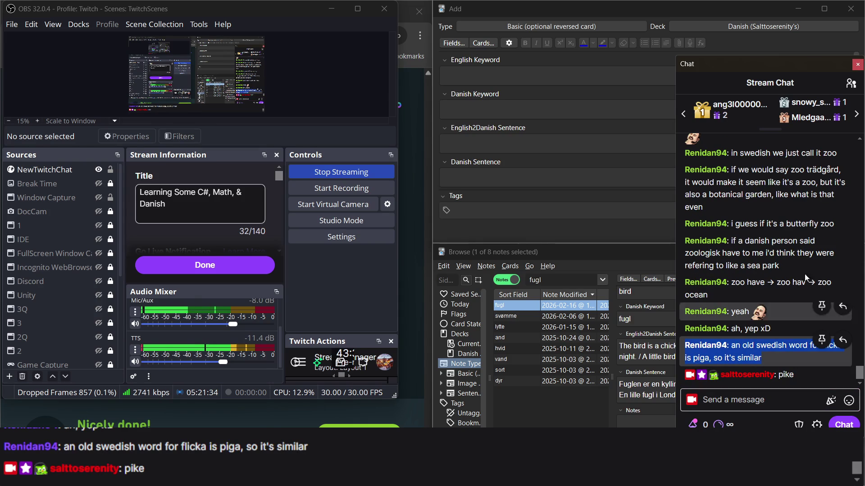
pyautogui.click(769, 281)
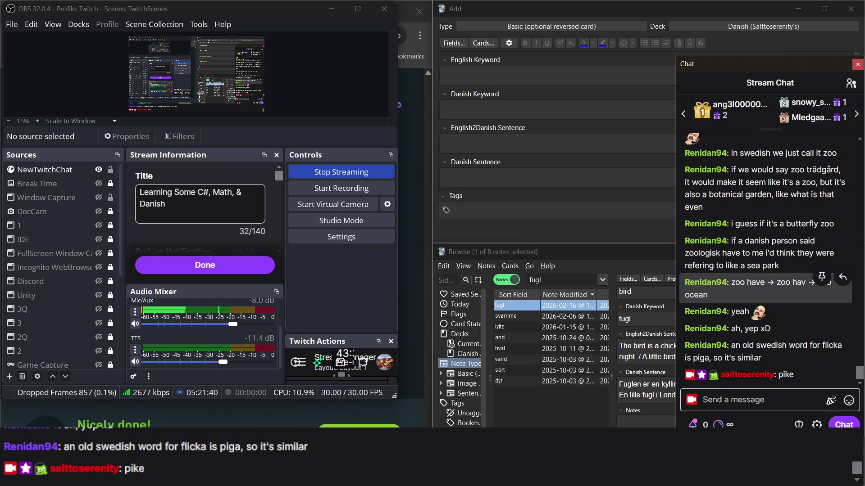
# Step: Type 'pige' into the new note's English Keyword field, then erase it
pyautogui.click(509, 408)
pyautogui.click(408, 394)
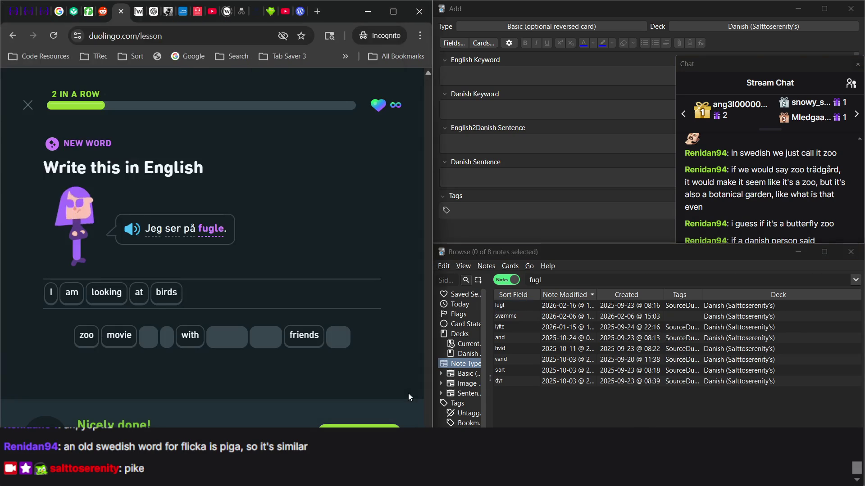
pyautogui.click(536, 199)
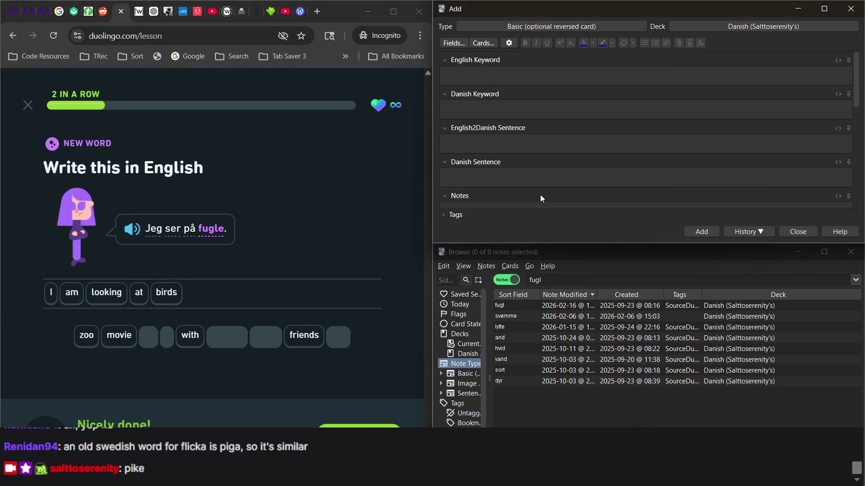
pyautogui.click(503, 74)
pyautogui.write('pige')
pyautogui.press('BackSpace')
pyautogui.press('BackSpace')
pyautogui.press('BackSpace')
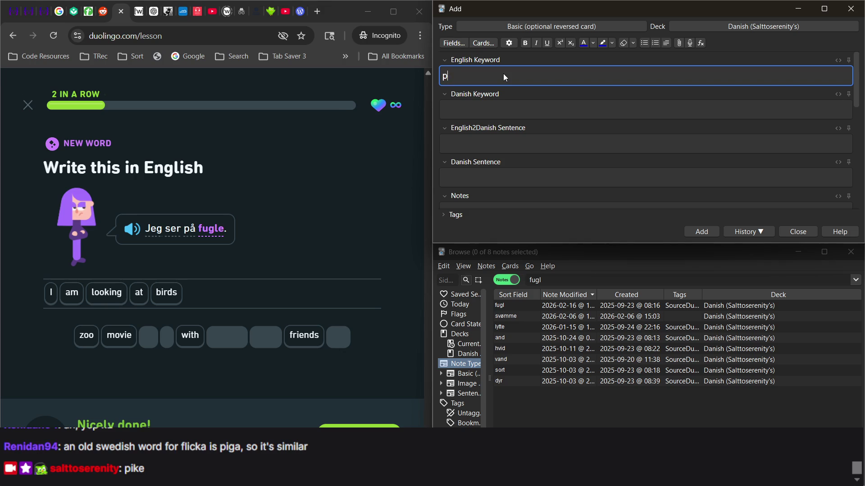
pyautogui.click(321, 282)
pyautogui.click(514, 251)
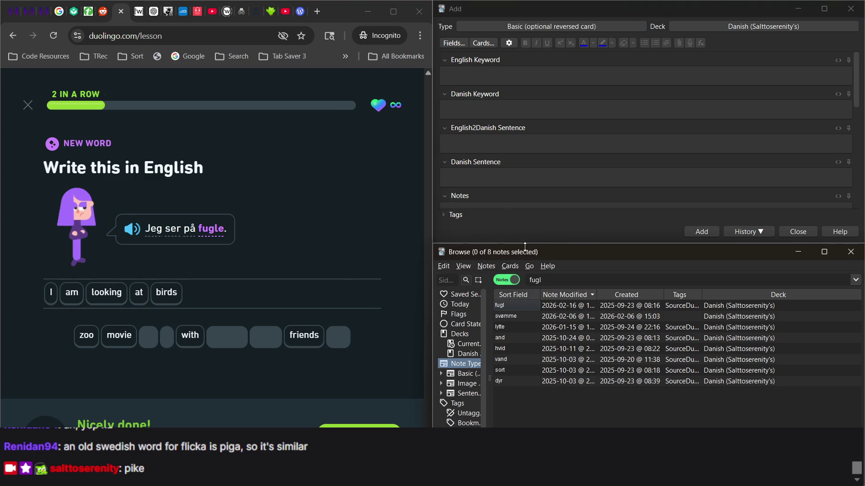
pyautogui.click(513, 73)
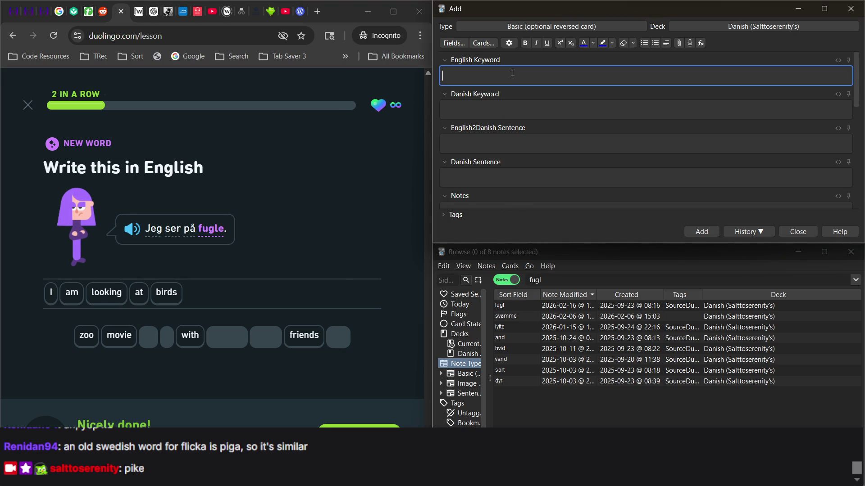
# Step: Search the browser for 'fugl' and start editing its English2Danish Sentence field
pyautogui.click(562, 284)
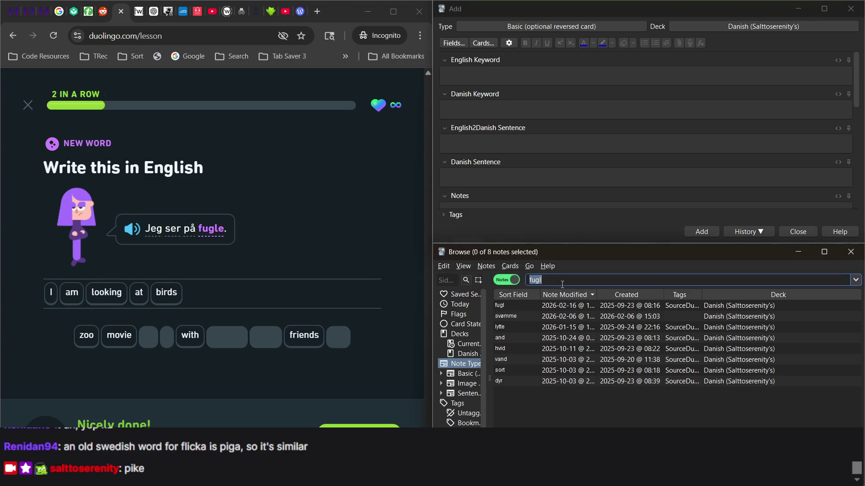
pyautogui.write('jeg')
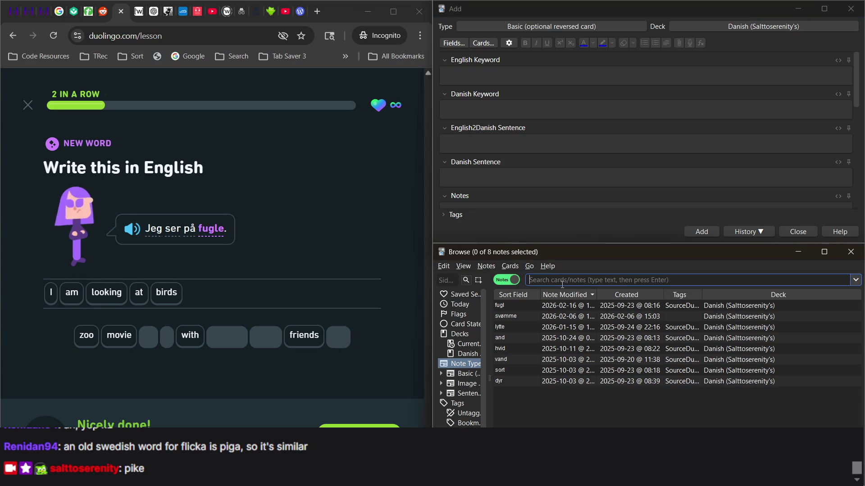
pyautogui.press('BackSpace')
pyautogui.press('BackSpace')
pyautogui.press('BackSpace')
pyautogui.write('fugl')
pyautogui.press('Return')
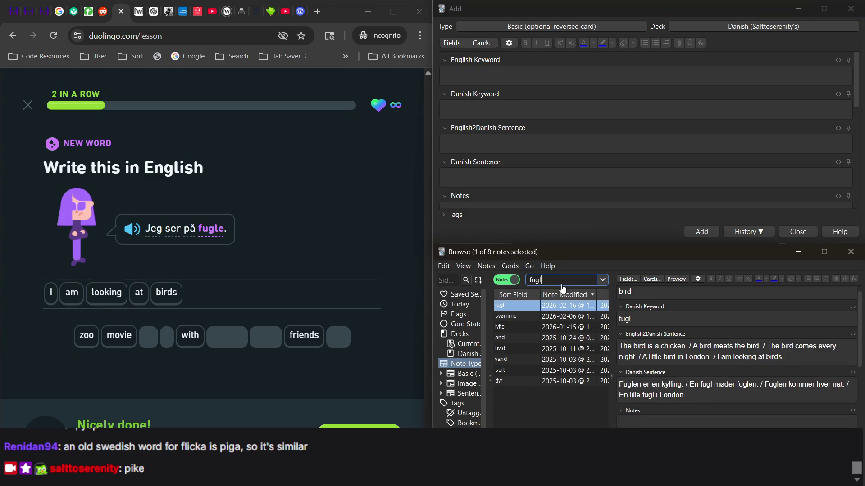
pyautogui.click(797, 371)
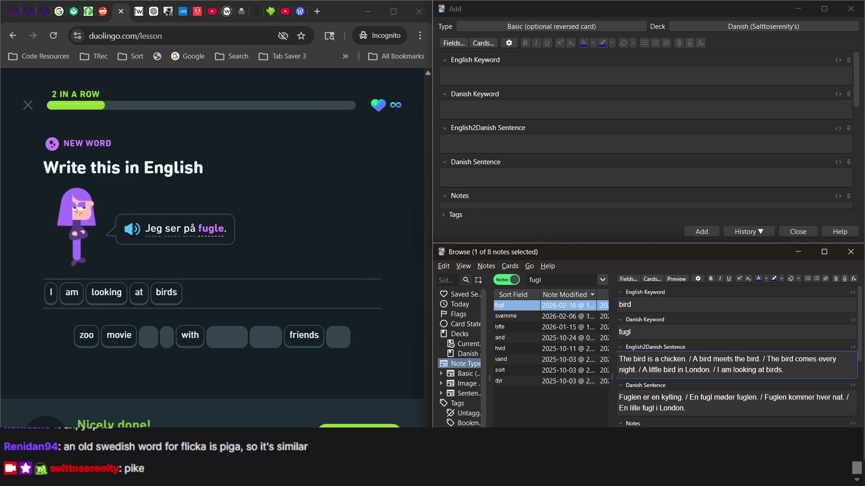
# Step: Resize and reposition the note browser and add-note windows on screen
pyautogui.hotkey('alt', 'Tab')
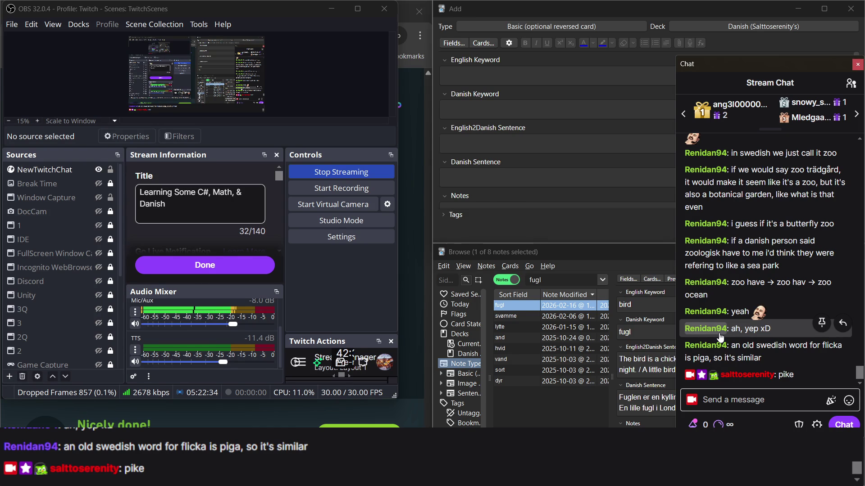
pyautogui.moveTo(433, 295)
pyautogui.mouseDown()
pyautogui.moveTo(425, 297)
pyautogui.moveTo(460, 300)
pyautogui.mouseUp()
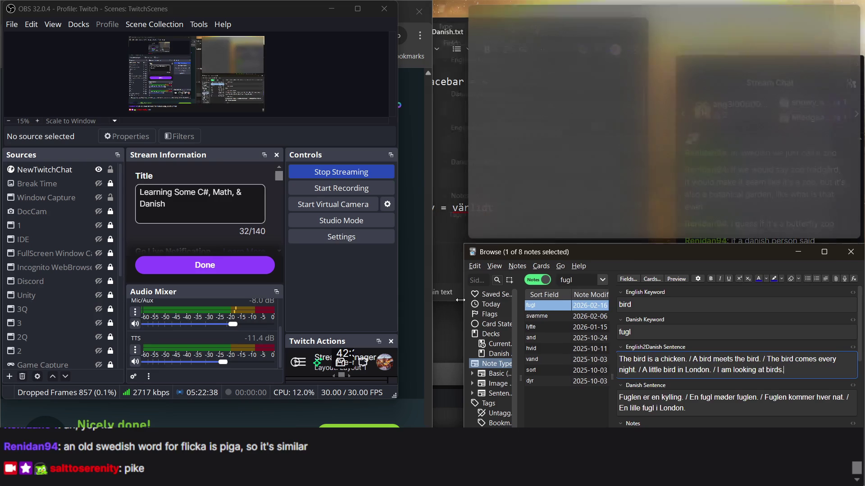
pyautogui.moveTo(436, 48)
pyautogui.mouseDown()
pyautogui.moveTo(447, 37)
pyautogui.moveTo(502, 40)
pyautogui.moveTo(504, 29)
pyautogui.mouseUp()
pyautogui.click(542, 182)
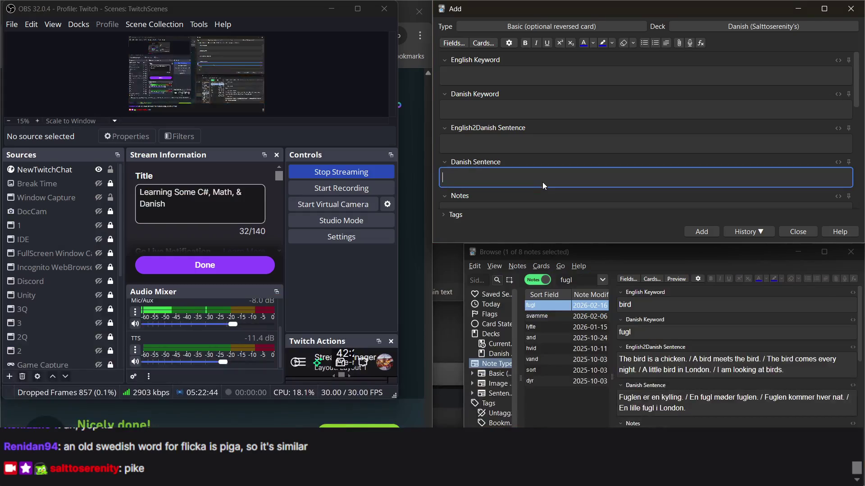
pyautogui.moveTo(614, 254)
pyautogui.mouseDown()
pyautogui.moveTo(453, 80)
pyautogui.moveTo(438, 0)
pyautogui.moveTo(504, 55)
pyautogui.mouseUp()
pyautogui.click(407, 267)
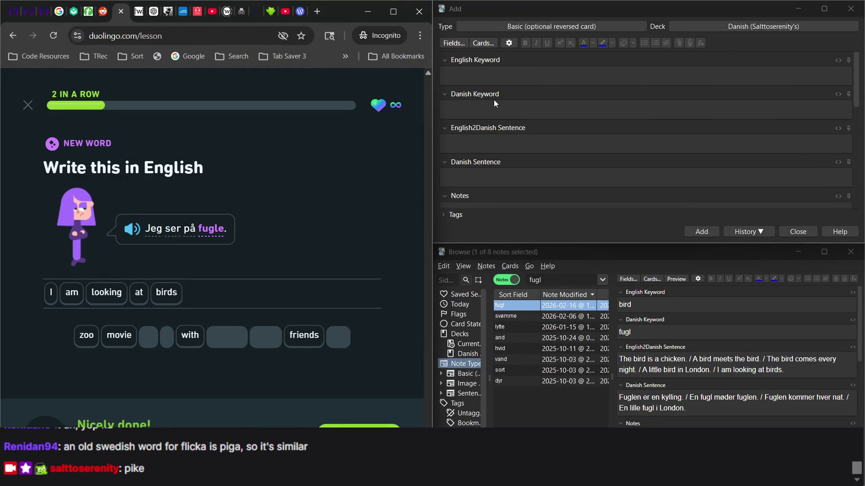
pyautogui.click(486, 71)
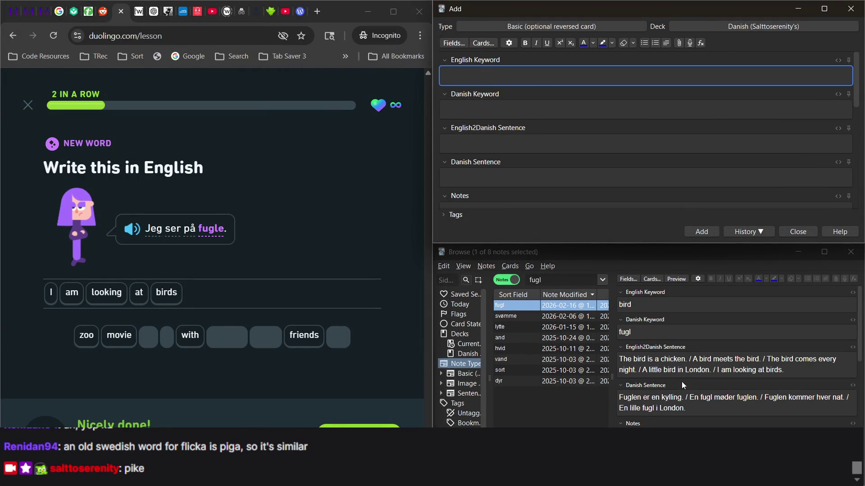
# Step: Finish fugl's Danish Sentence with 'Jeg ser på fugle.' and continue the Duolingo lesson
pyautogui.click(749, 410)
pyautogui.write('/ Jeg ser')
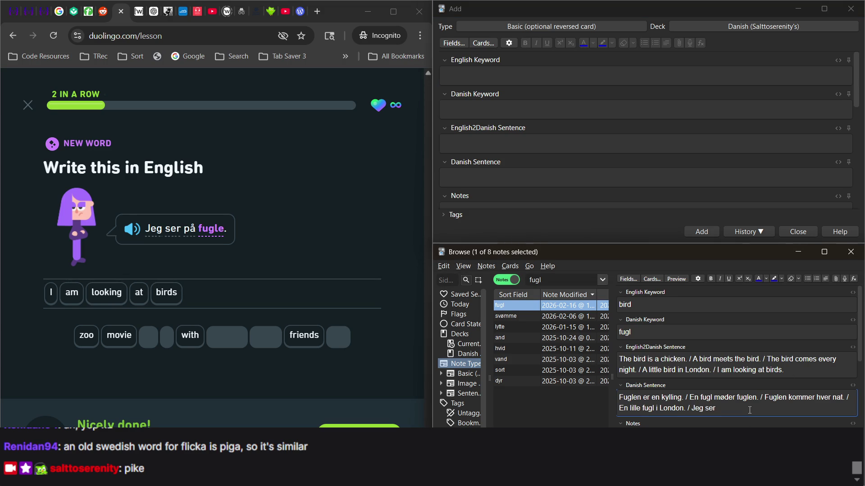
pyautogui.write('på fu')
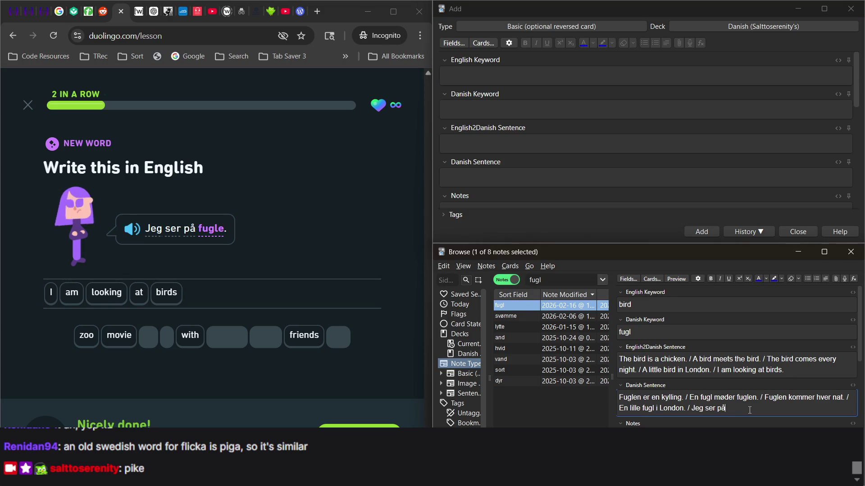
pyautogui.write('gle.')
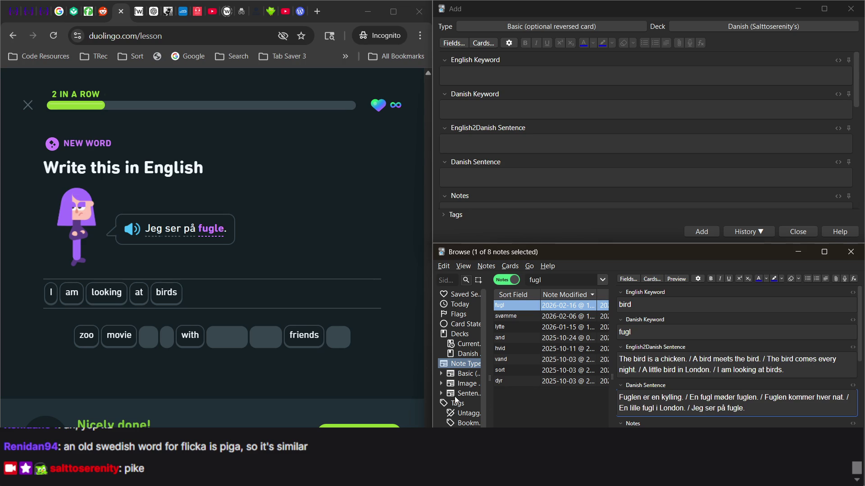
pyautogui.click(360, 433)
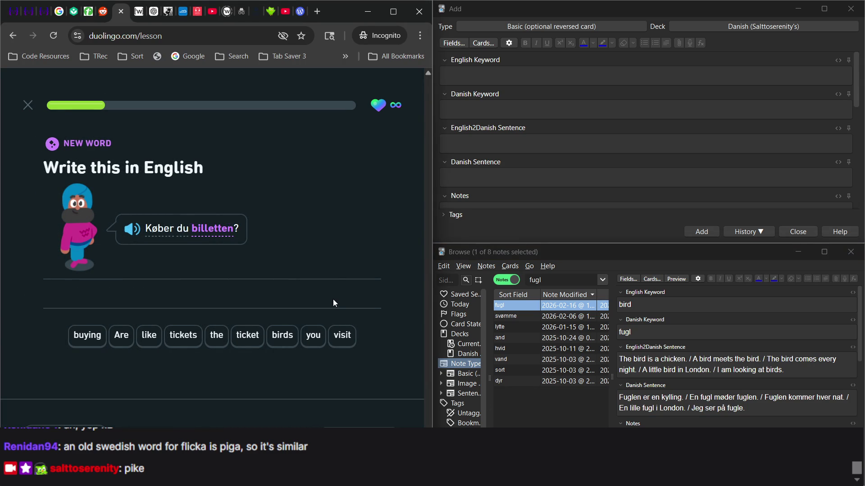
# Step: Answer 'Are you buying the ticket', swapping 'tickets' for 'ticket', and check it
pyautogui.click(121, 336)
pyautogui.write('you')
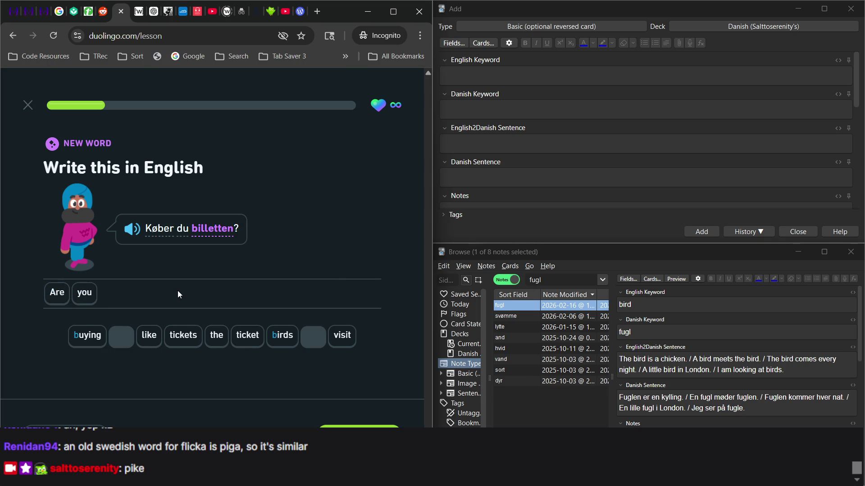
pyautogui.write(' buying the')
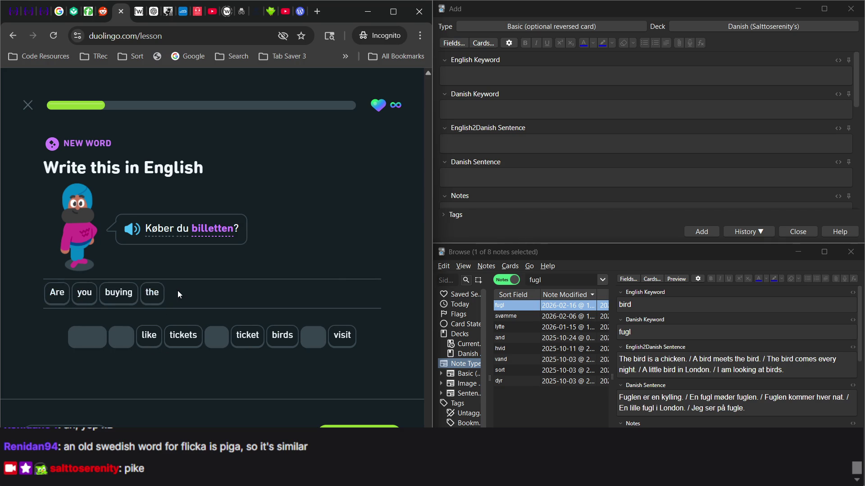
pyautogui.click(192, 338)
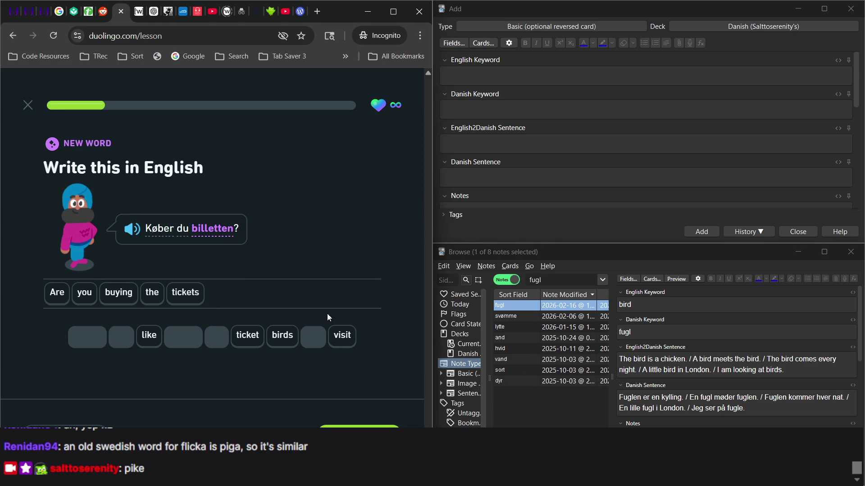
pyautogui.click(179, 296)
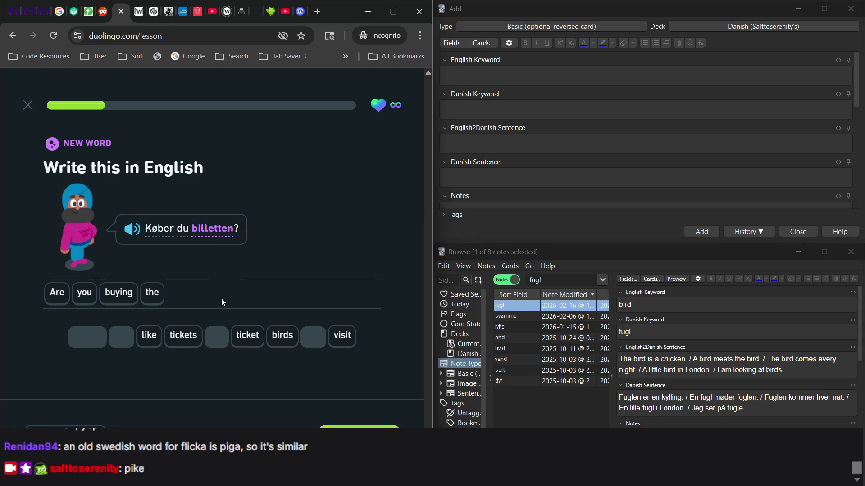
pyautogui.click(246, 339)
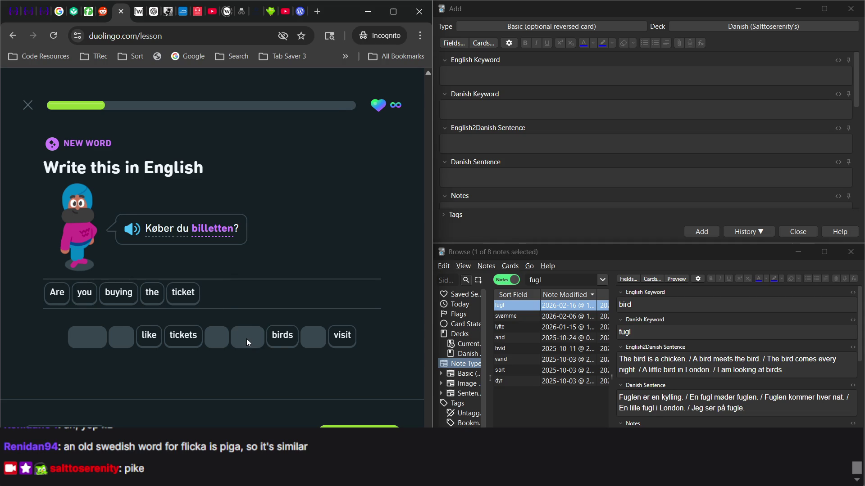
pyautogui.click(351, 426)
pyautogui.click(553, 281)
pyautogui.doubleClick(552, 283)
# Step: Search for 'billet' and open the note at the end of its English2Danish Sentence
pyautogui.write('billet')
pyautogui.press('Return')
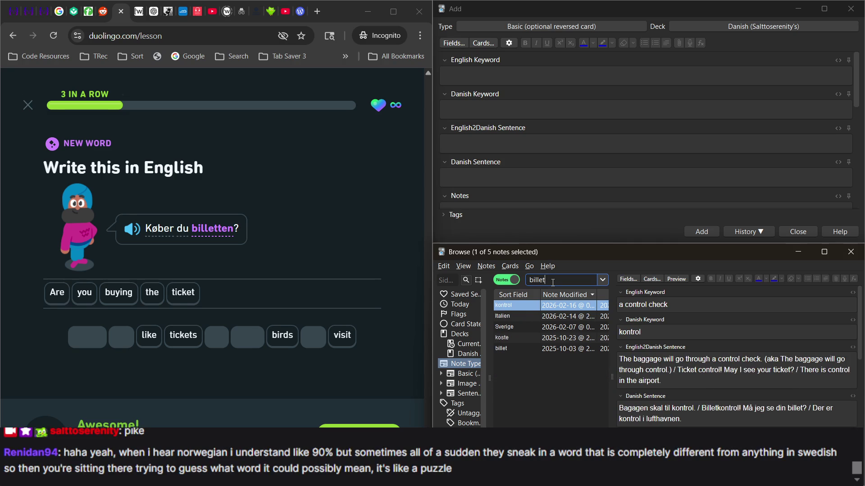
pyautogui.click(524, 349)
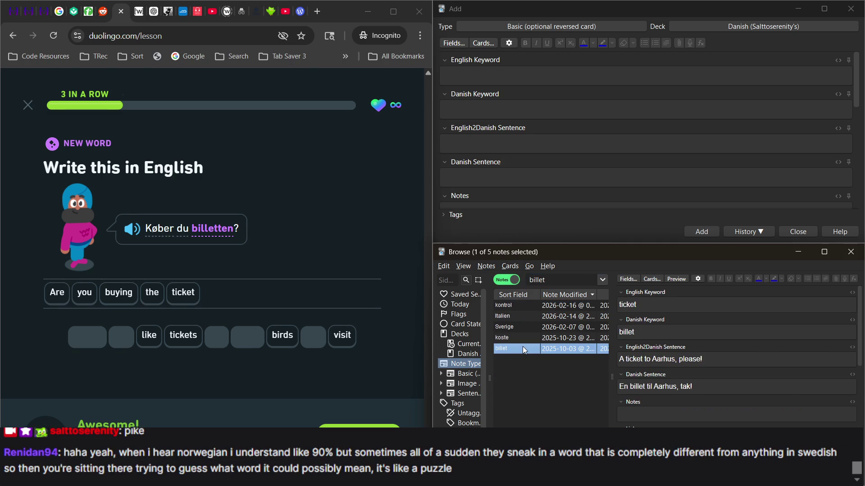
pyautogui.click(730, 361)
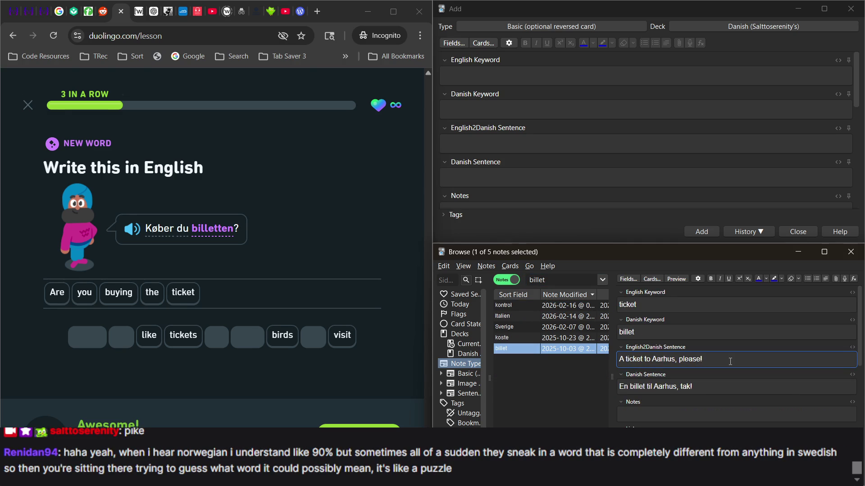
pyautogui.hotkey('alt', 'Tab')
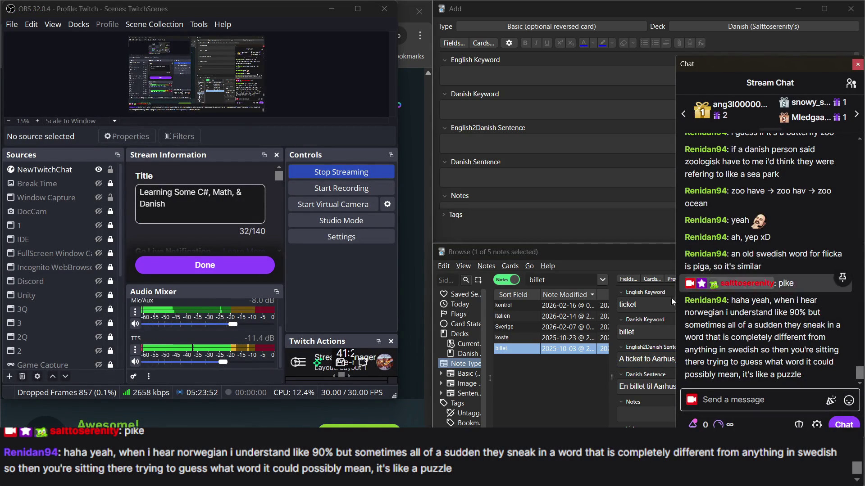
pyautogui.click(518, 364)
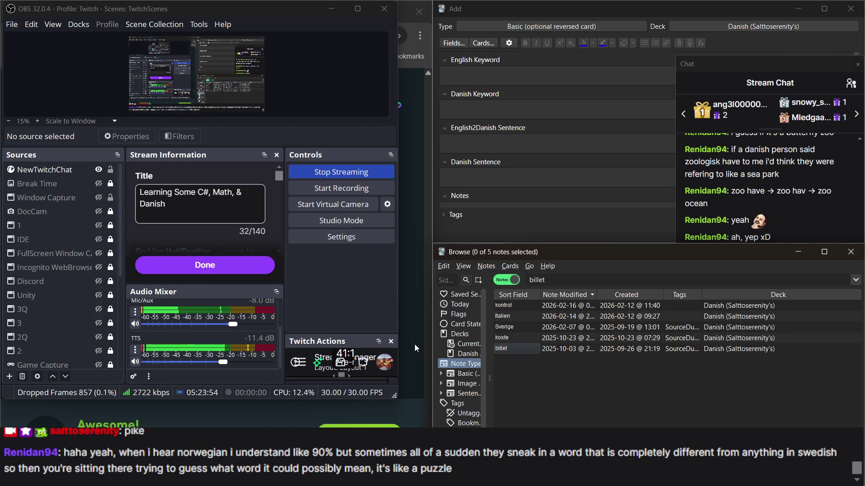
pyautogui.click(414, 344)
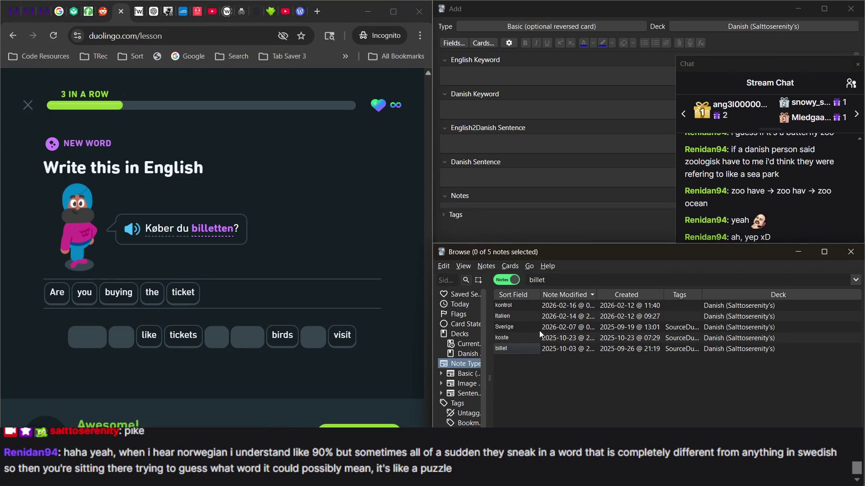
pyautogui.click(528, 348)
pyautogui.click(728, 363)
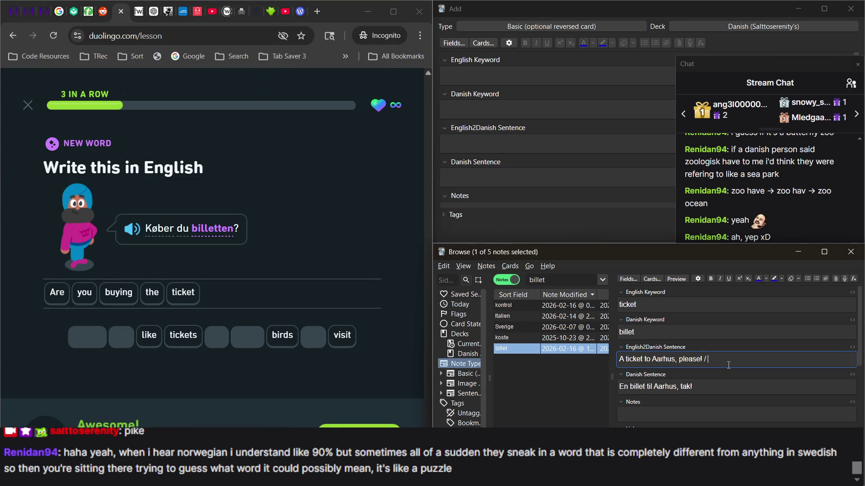
pyautogui.click(734, 186)
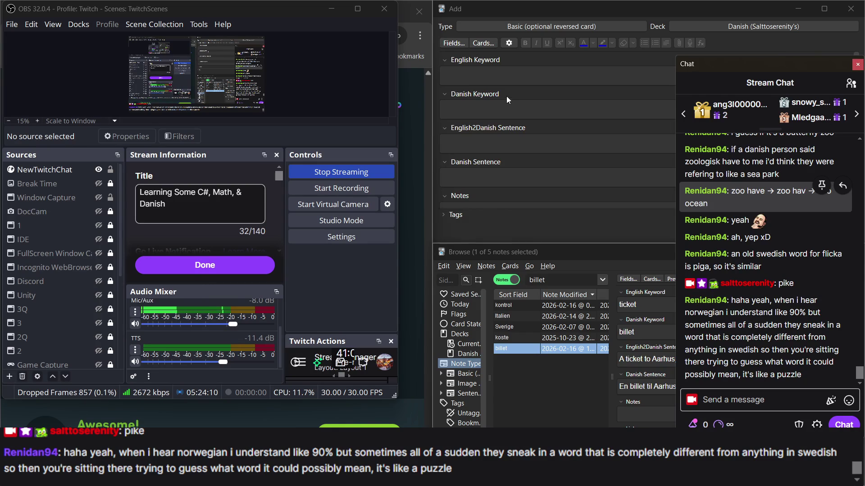
pyautogui.click(464, 72)
# Step: Clear the leftover 'tulle' text from the Add window's English Keyword field
pyautogui.write('tulle')
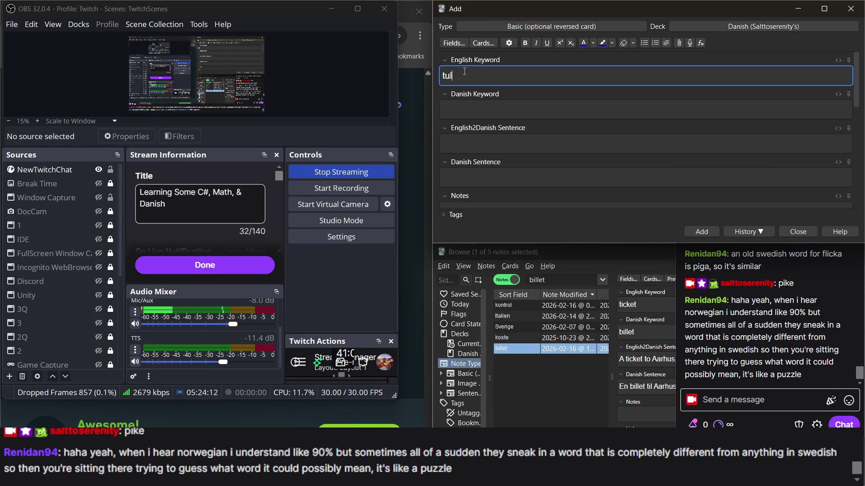
pyautogui.doubleClick(452, 76)
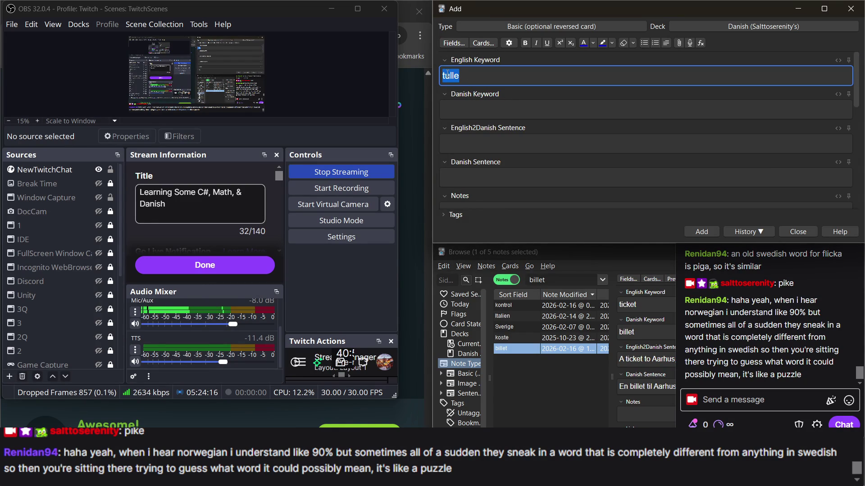
pyautogui.click(413, 144)
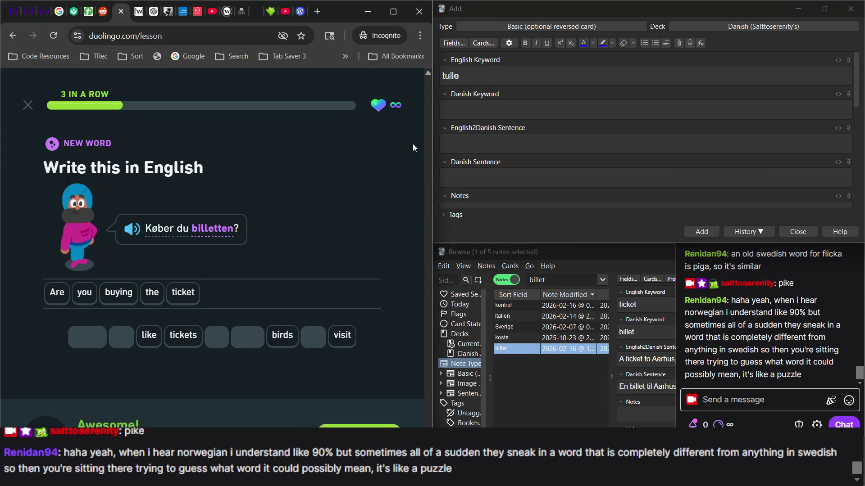
pyautogui.click(479, 80)
pyautogui.doubleClick(474, 74)
pyautogui.click(474, 75)
pyautogui.press('BackSpace')
pyautogui.press('BackSpace')
pyautogui.press('BackSpace')
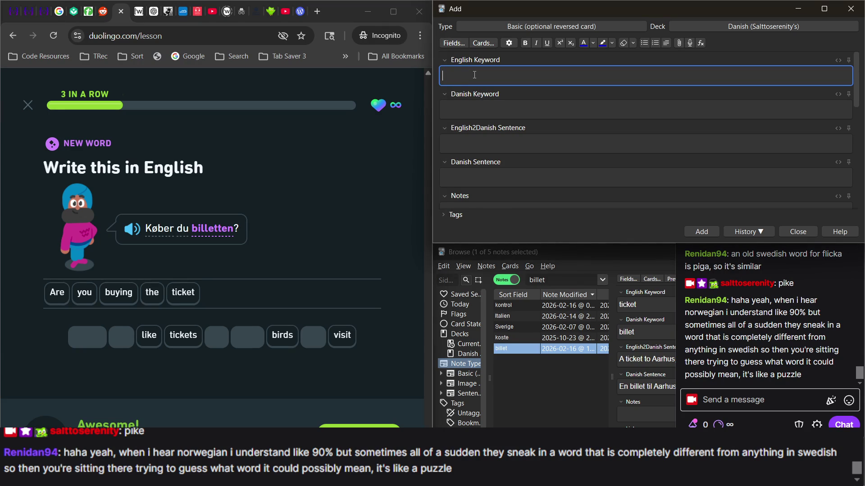
pyautogui.click(533, 387)
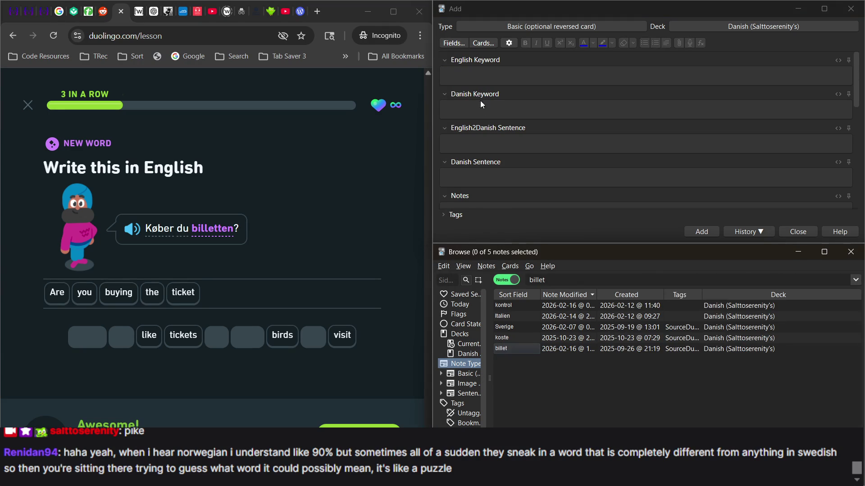
pyautogui.click(466, 76)
pyautogui.write('t')
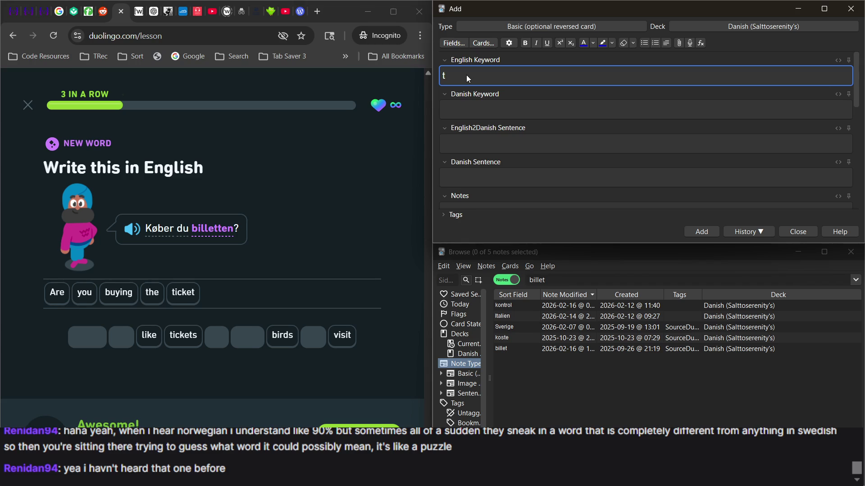
# Step: Append 'Are you buying the ticket' to billet's English2Danish Sentence and start the Danish with '/'
pyautogui.hotkey('alt', 'Tab')
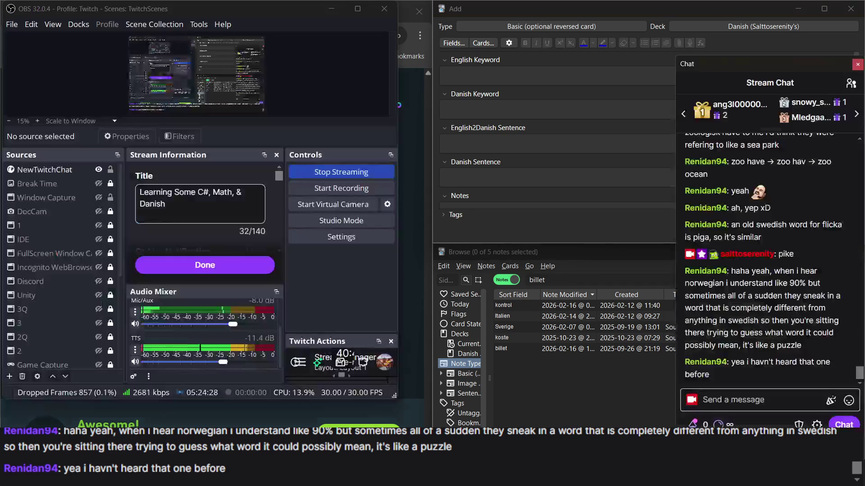
pyautogui.click(609, 406)
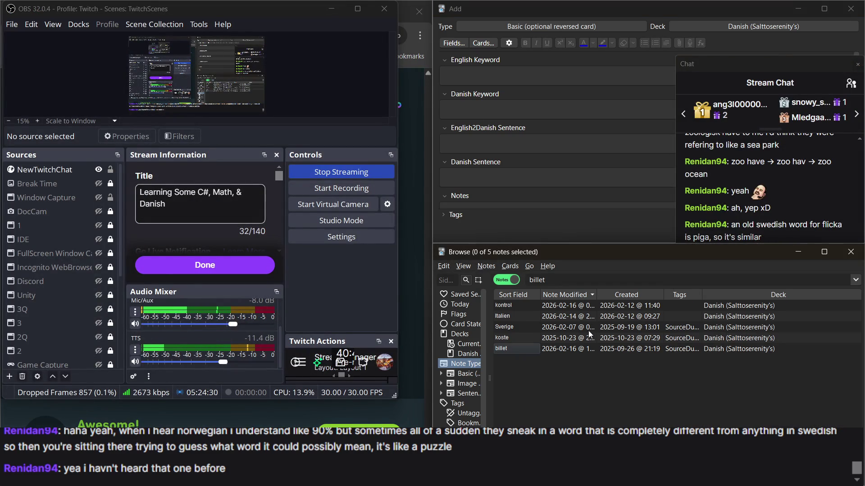
pyautogui.hotkey('alt', 'Tab')
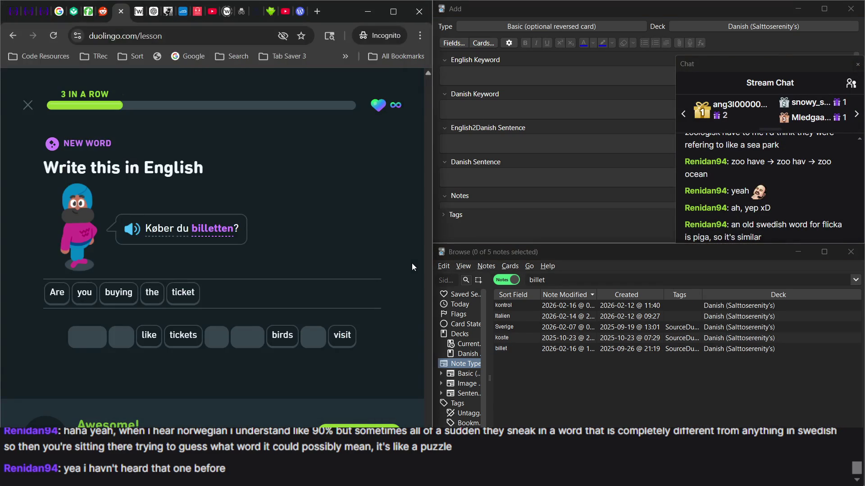
pyautogui.click(563, 275)
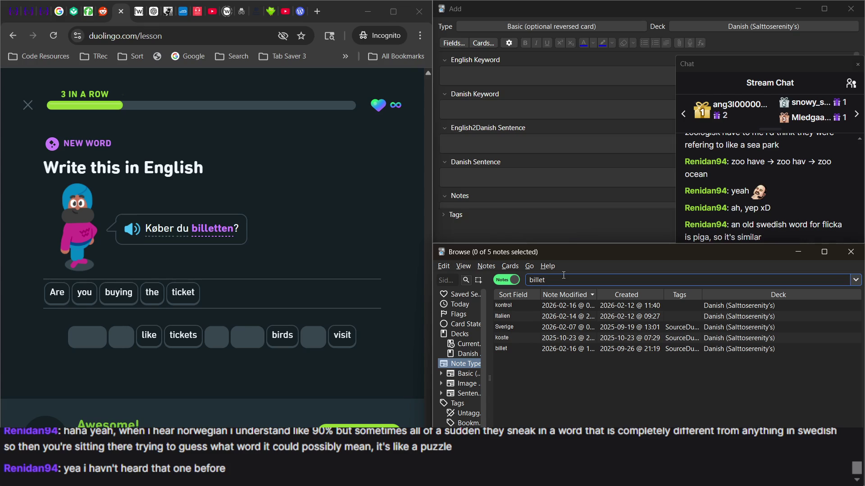
pyautogui.click(530, 350)
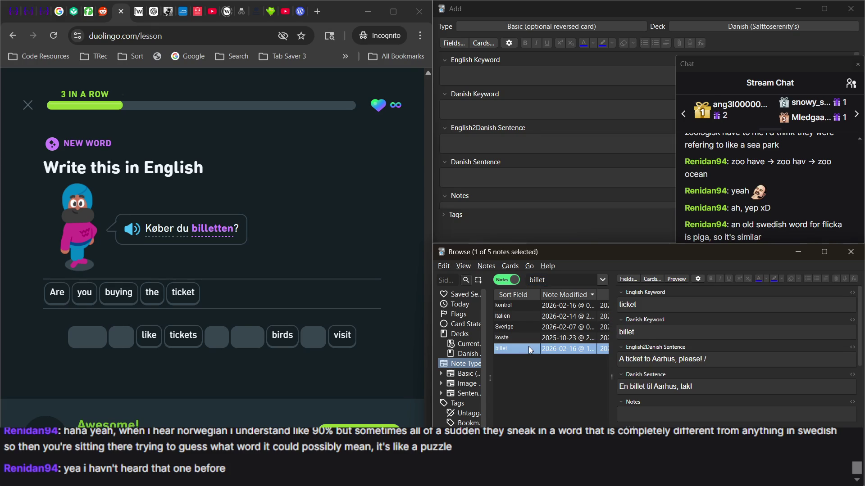
pyautogui.click(726, 358)
pyautogui.write('Are you b')
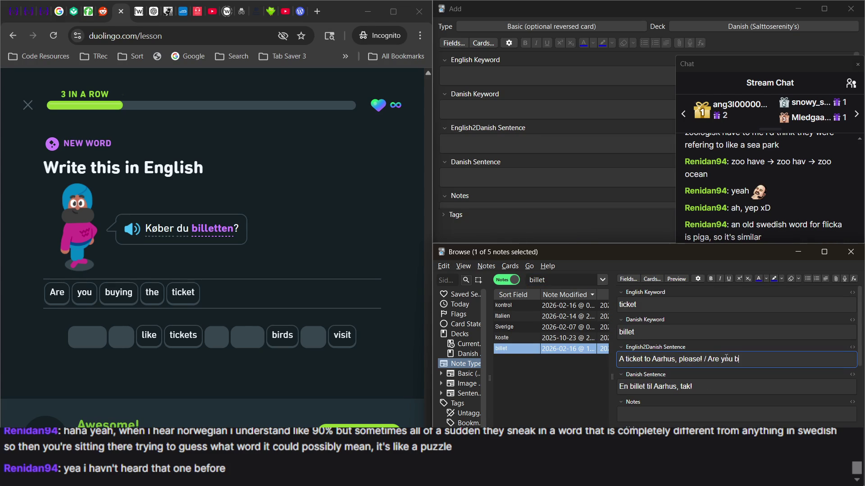
pyautogui.write('uying the ticket?')
pyautogui.click(737, 390)
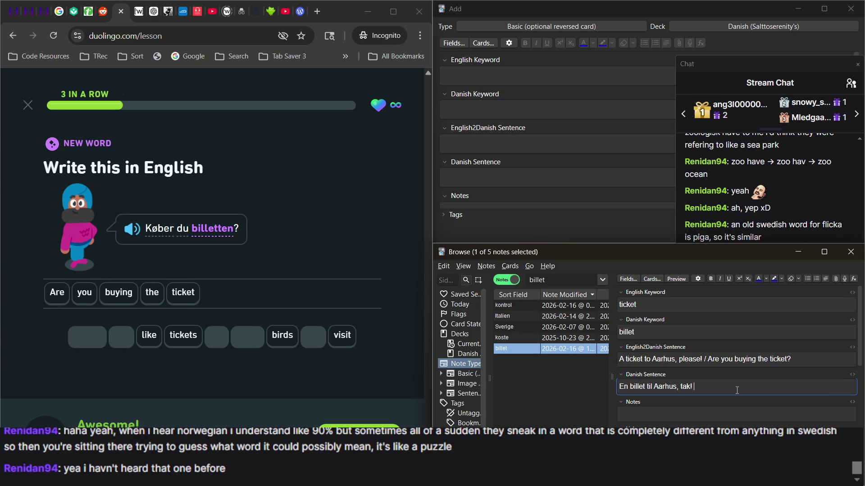
pyautogui.write('/ Køber')
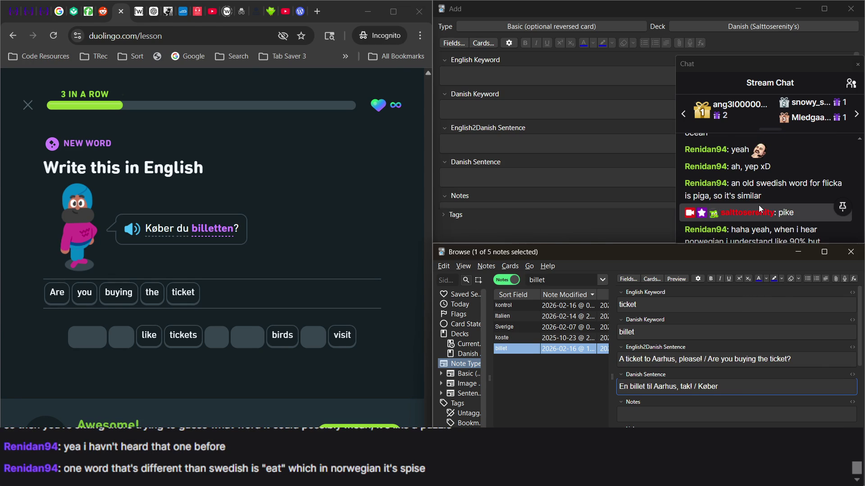
pyautogui.click(758, 204)
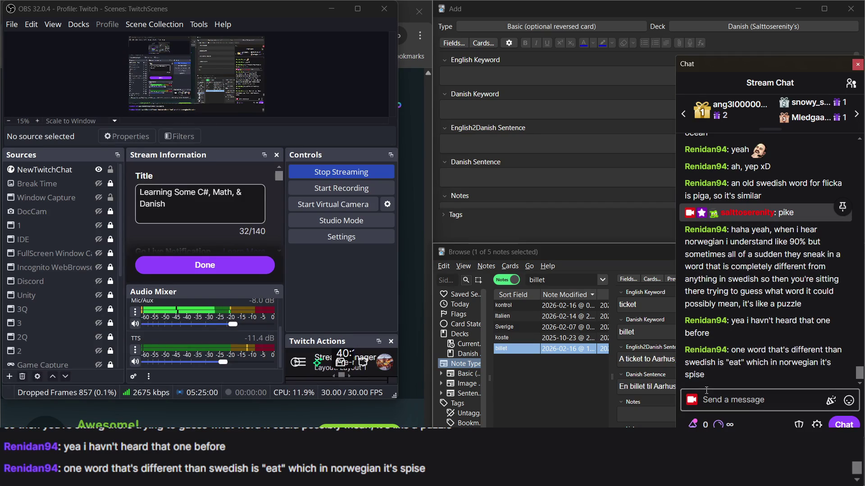
# Step: Cycle between the note browser, Duolingo lesson and the new note's fields
pyautogui.click(585, 403)
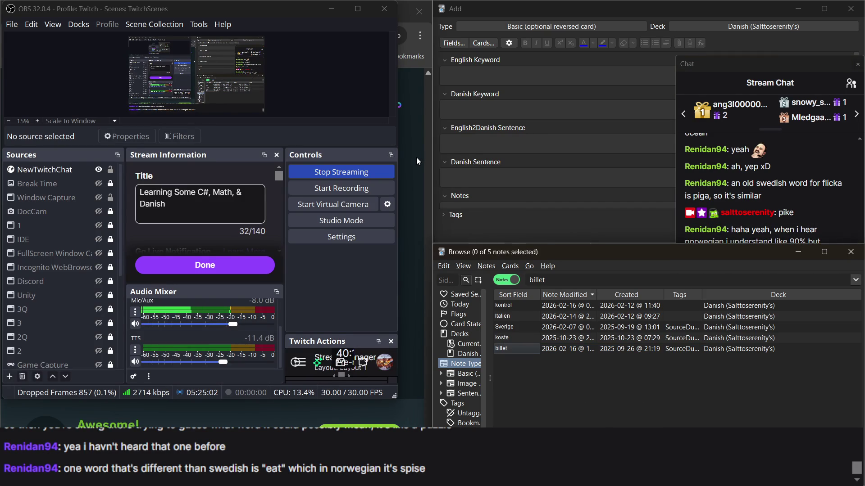
pyautogui.click(416, 157)
pyautogui.click(494, 73)
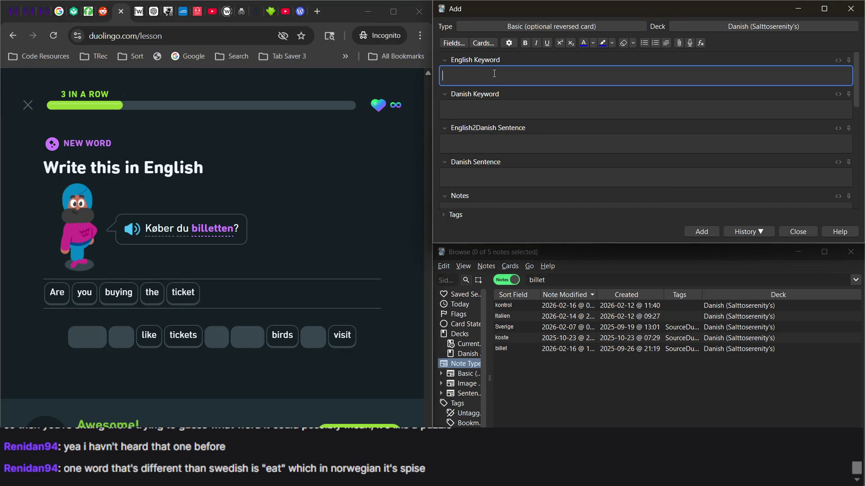
pyautogui.click(533, 372)
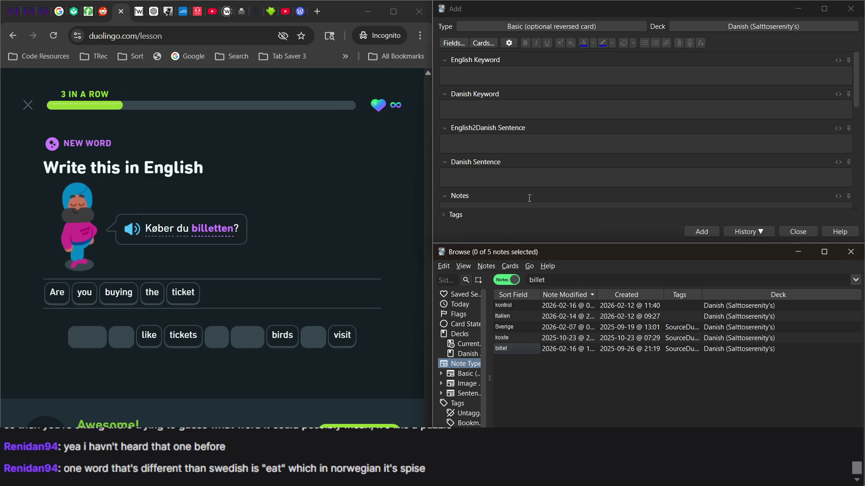
pyautogui.click(583, 183)
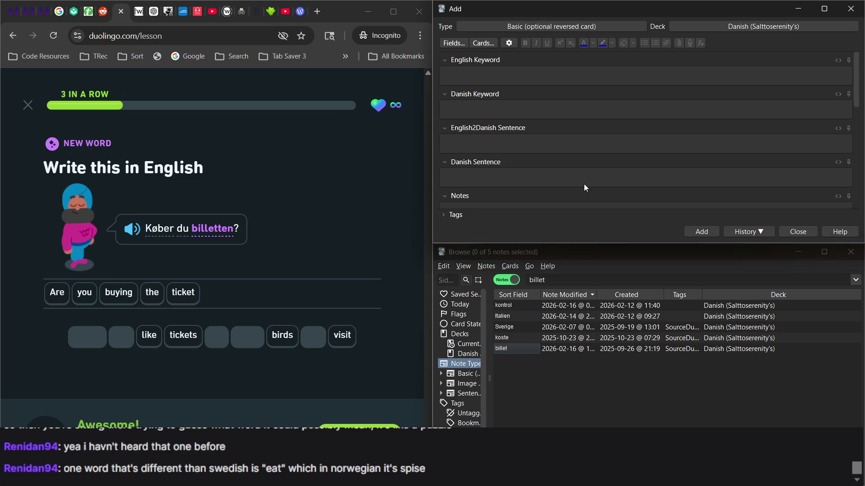
pyautogui.hotkey('alt', 'Tab')
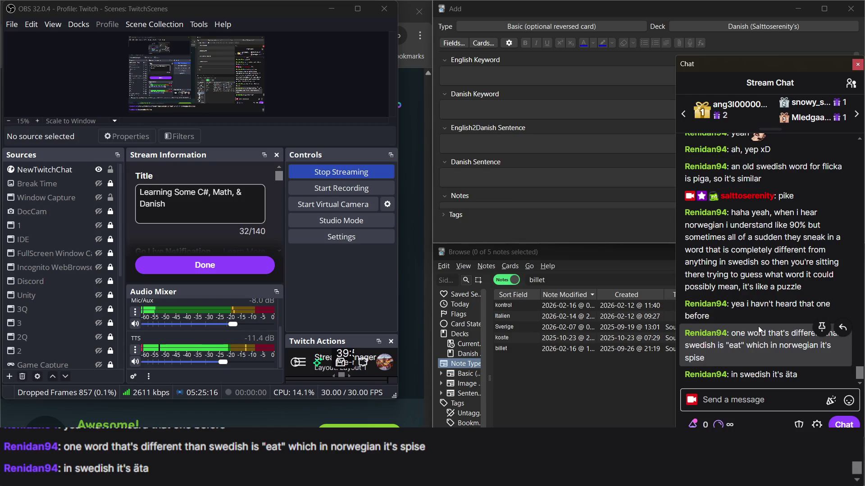
# Step: Read the chat messages about 'äta', 'spise' and Norwegian by highlighting them
pyautogui.doubleClick(788, 373)
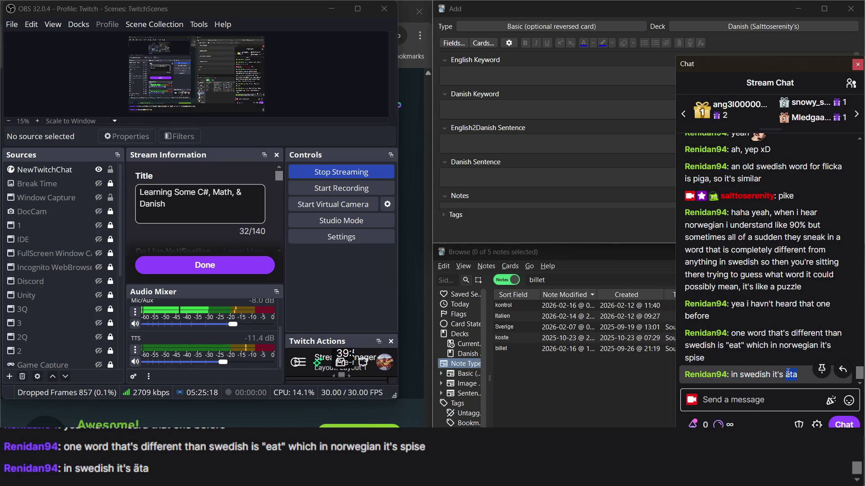
pyautogui.tripleClick(787, 373)
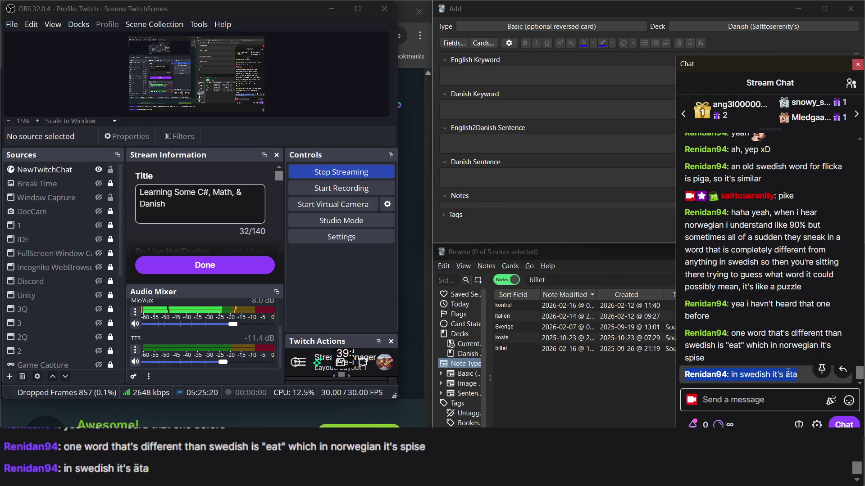
pyautogui.click(768, 353)
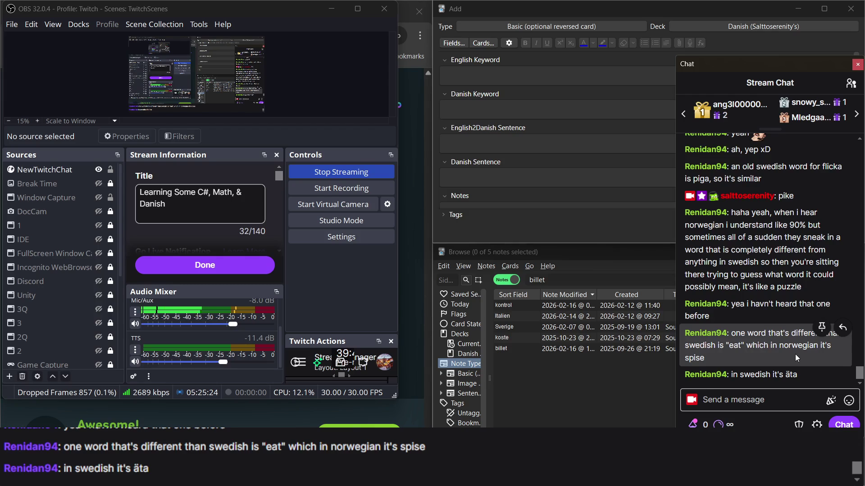
pyautogui.tripleClick(796, 377)
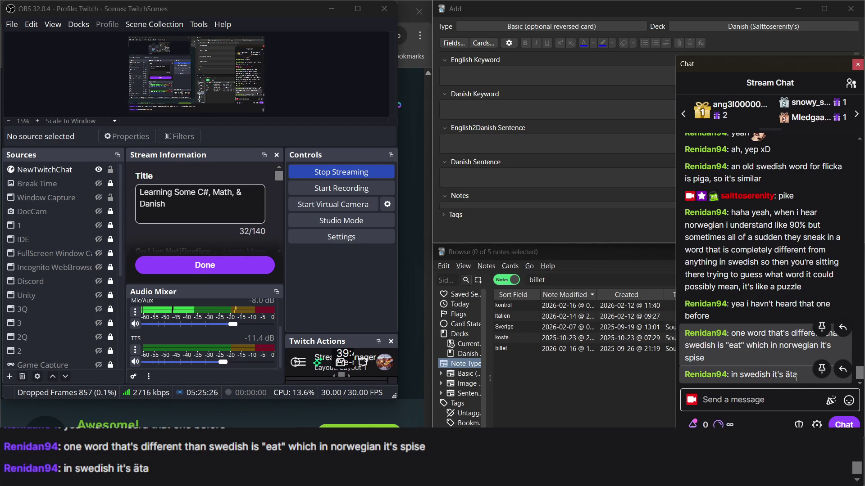
pyautogui.click(795, 378)
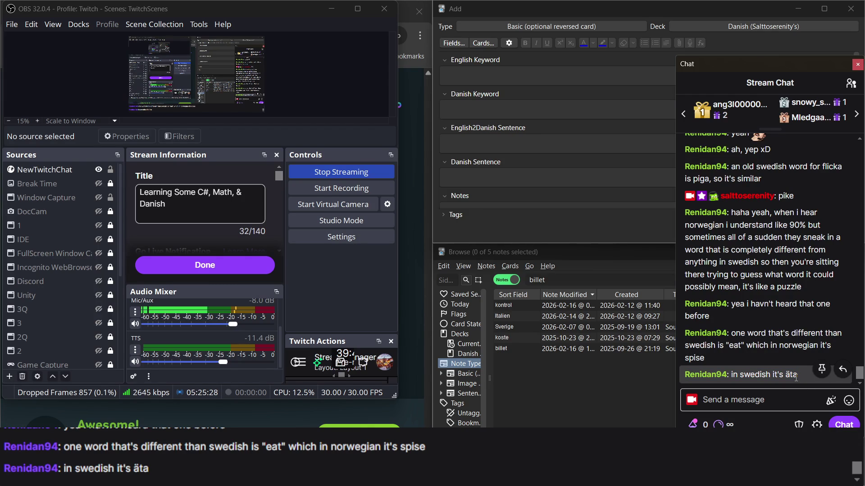
pyautogui.doubleClick(791, 346)
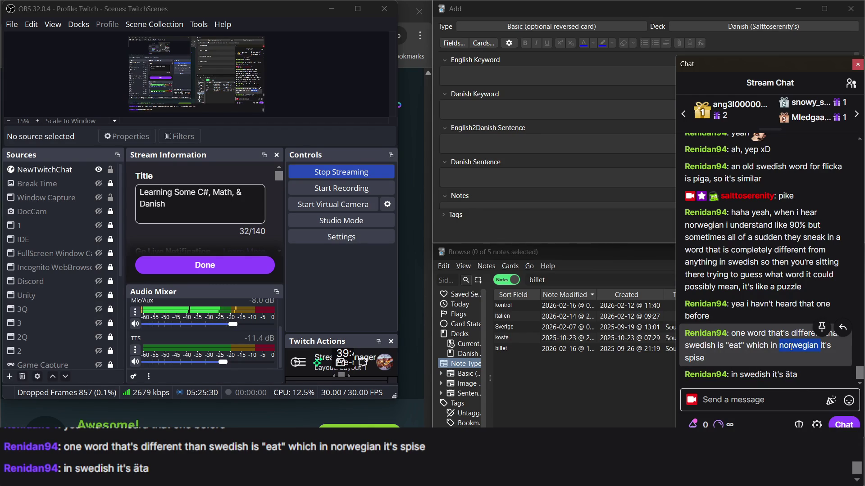
pyautogui.click(791, 347)
pyautogui.click(760, 299)
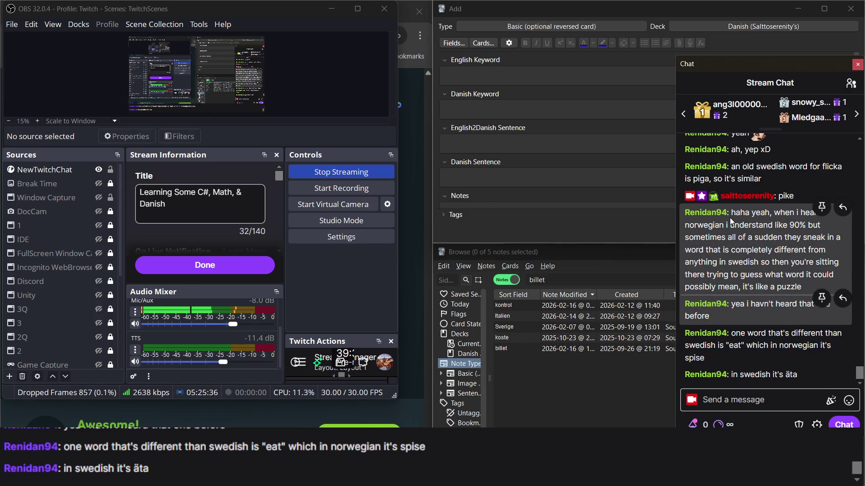
pyautogui.moveTo(730, 213); pyautogui.dragTo(767, 295)
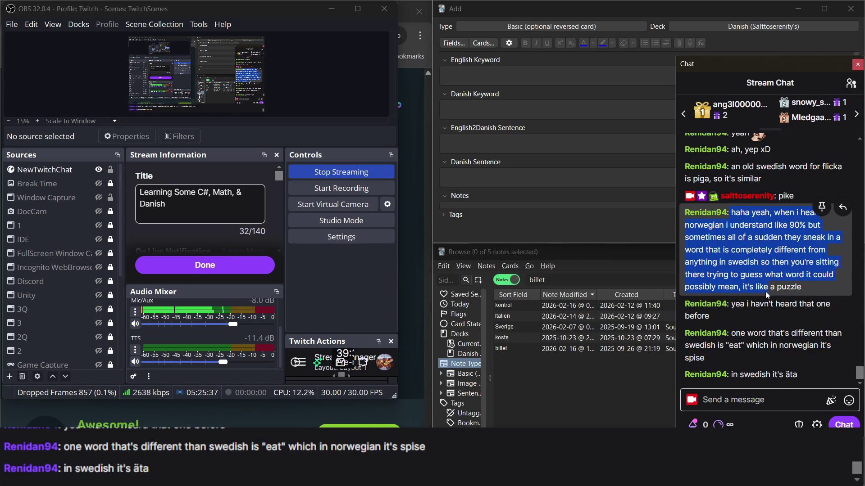
pyautogui.click(760, 374)
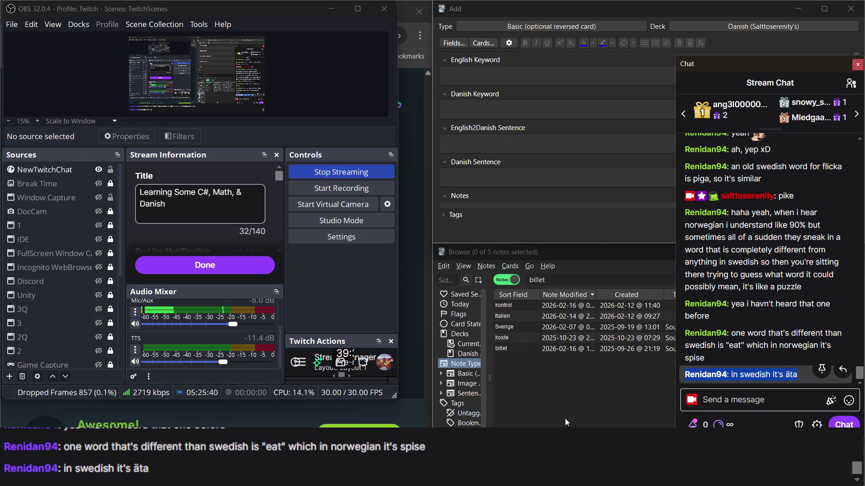
# Step: Bring Duolingo back to the front, then reselect the long Norwegian chat message
pyautogui.click(565, 418)
pyautogui.click(418, 377)
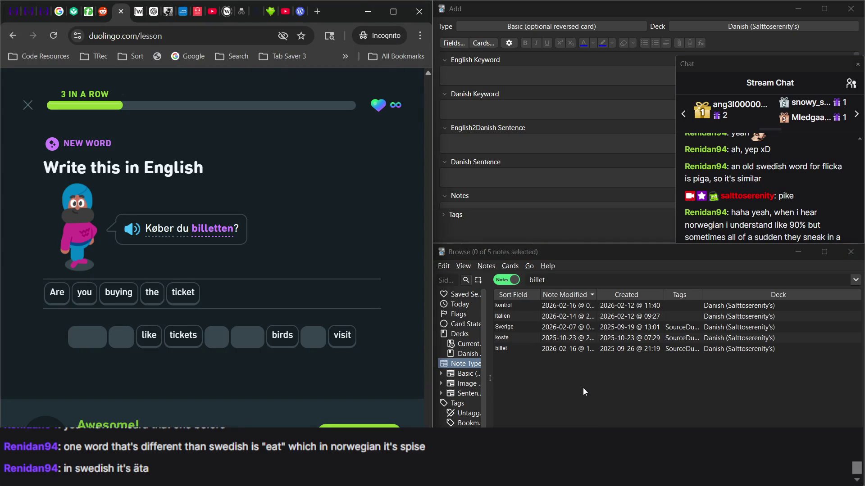
pyautogui.click(754, 223)
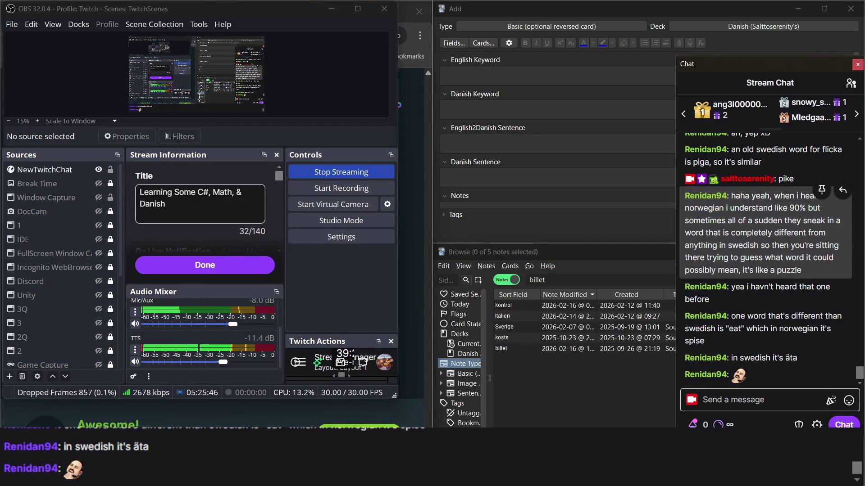
pyautogui.click(404, 212)
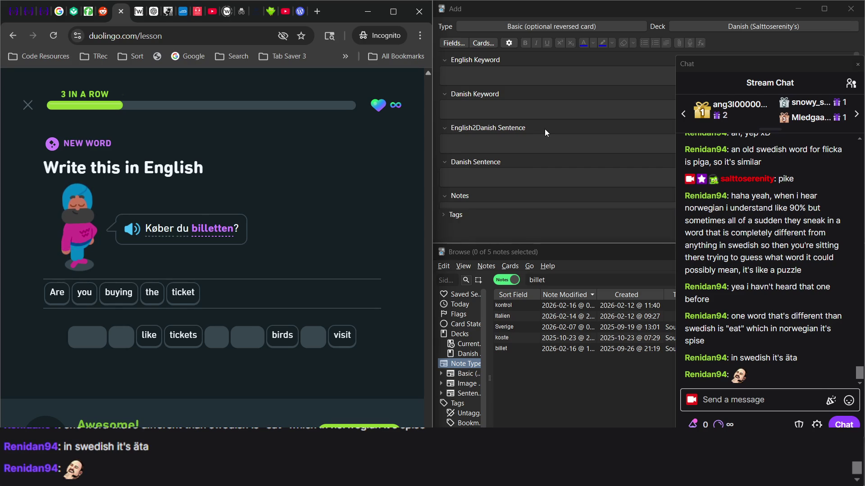
pyautogui.tripleClick(762, 232)
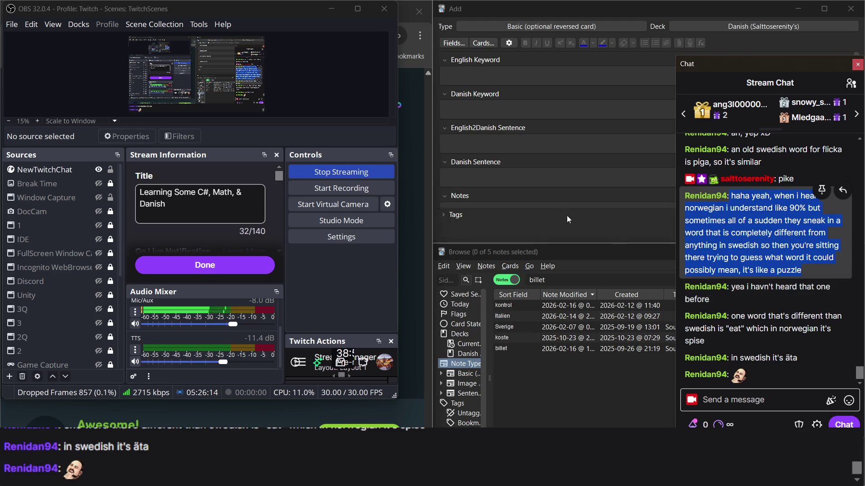
# Step: Raise the Anki windows over the chat and clear the chat text selection
pyautogui.click(563, 214)
pyautogui.click(597, 412)
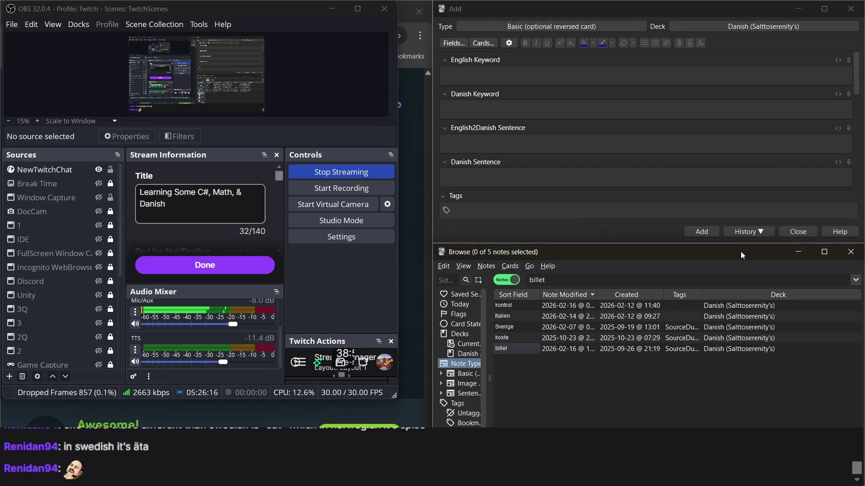
pyautogui.hotkey('alt', 'Tab')
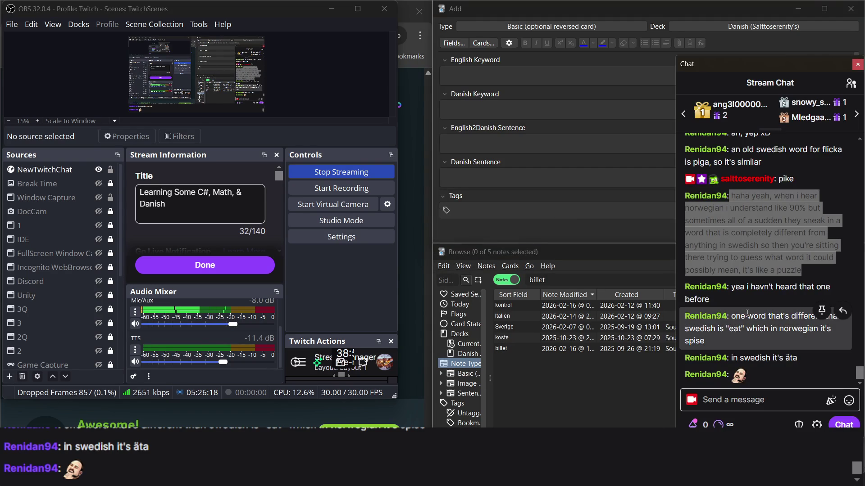
pyautogui.click(752, 228)
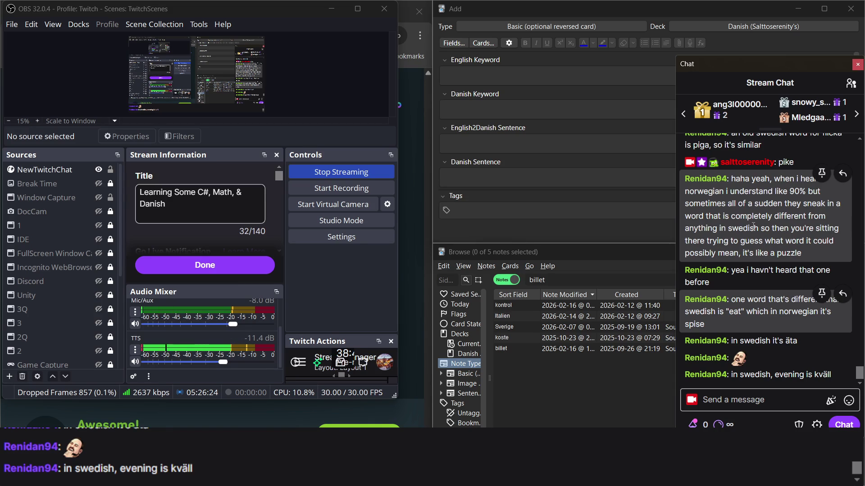
pyautogui.click(582, 400)
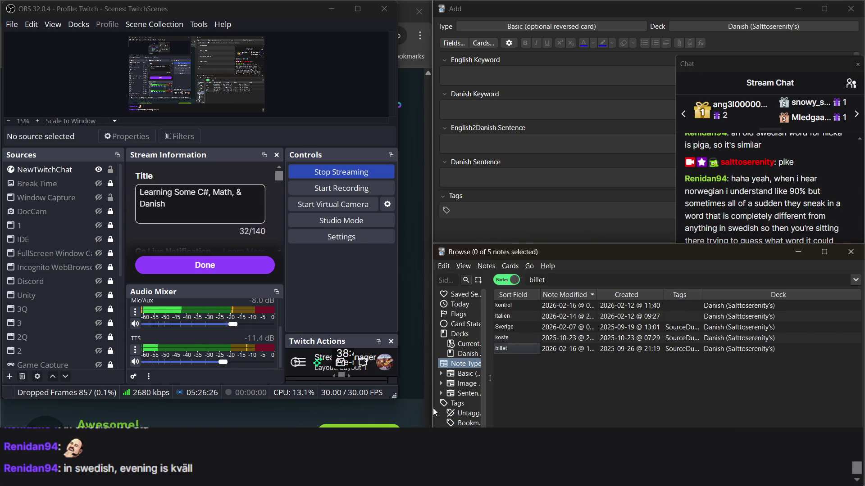
pyautogui.click(421, 378)
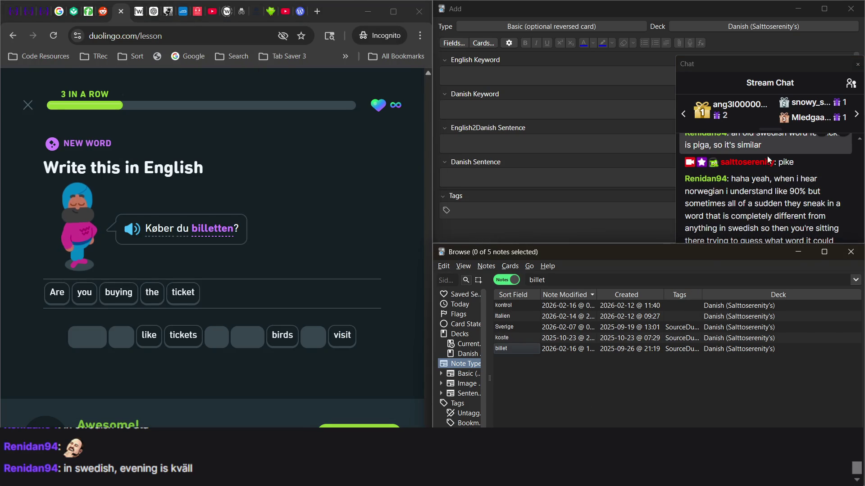
pyautogui.hotkey('alt', 'Tab')
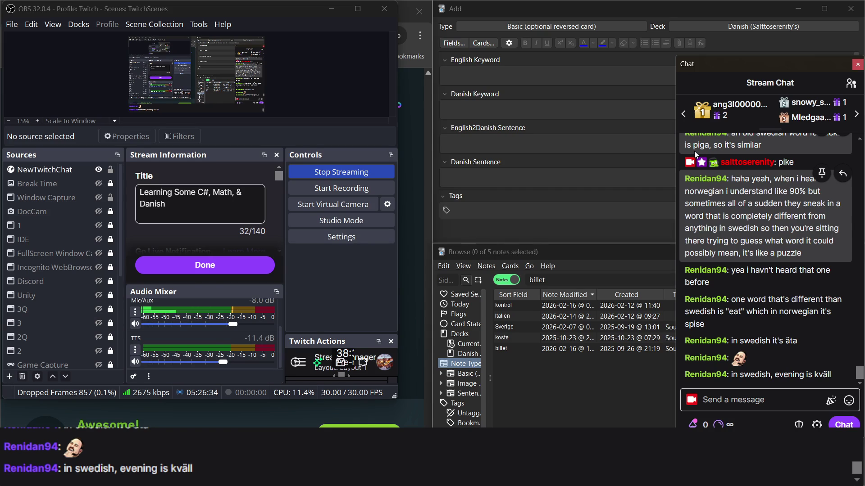
# Step: Bring Duolingo and the Anki windows forward and reopen the billet note
pyautogui.click(405, 264)
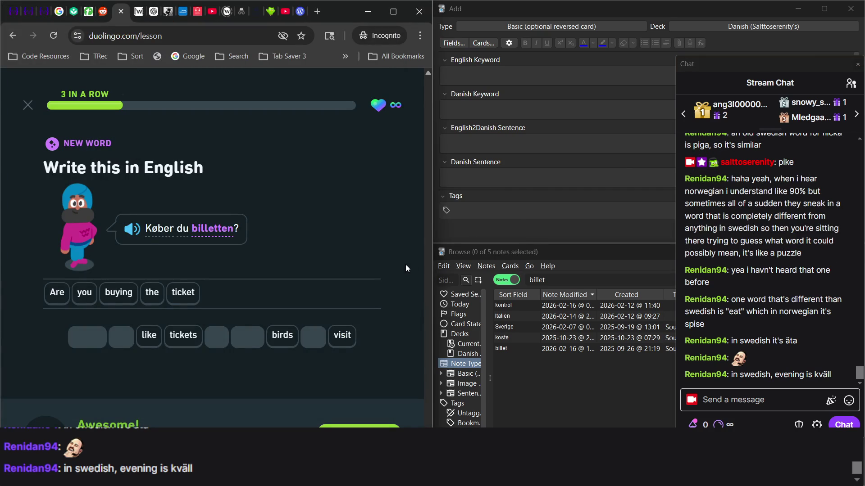
pyautogui.click(531, 410)
pyautogui.click(766, 162)
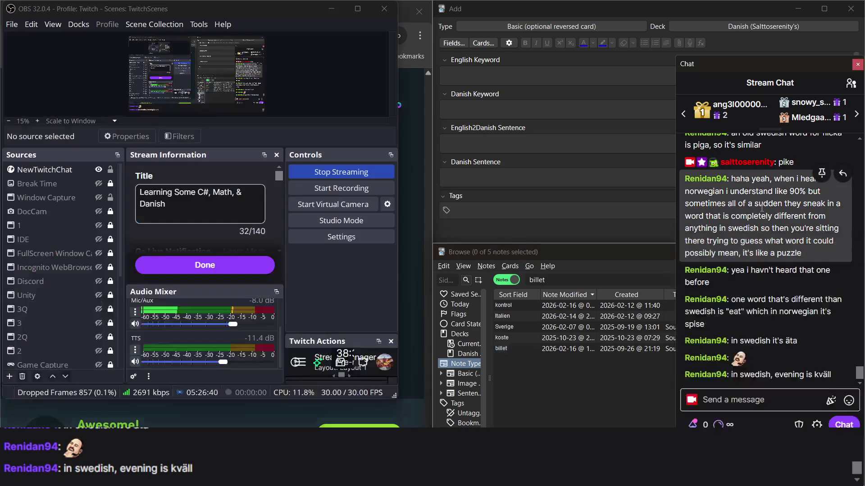
pyautogui.click(585, 137)
pyautogui.click(415, 175)
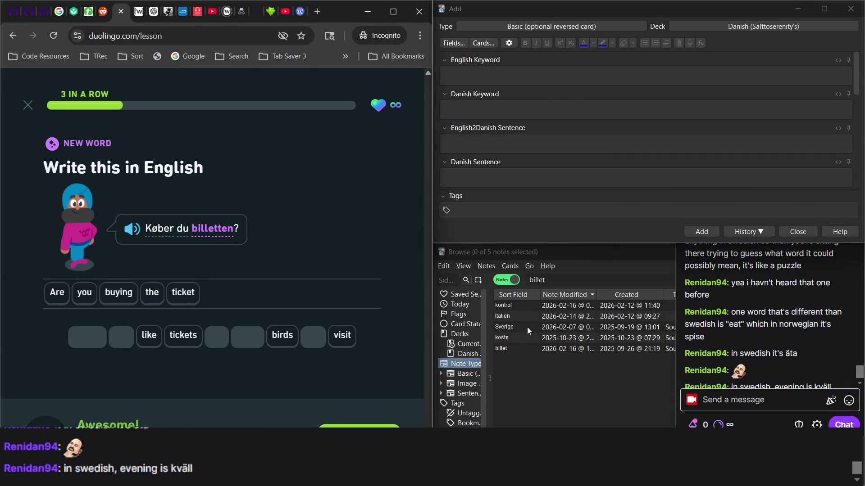
pyautogui.click(509, 350)
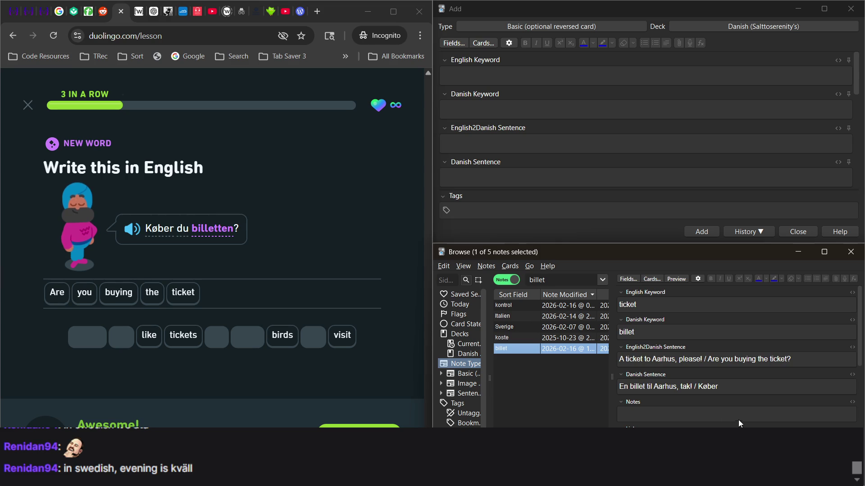
# Step: Complete billet's Danish Sentence so it reads 'Køber du billetten?'
pyautogui.click(742, 390)
pyautogui.write('du billetten?')
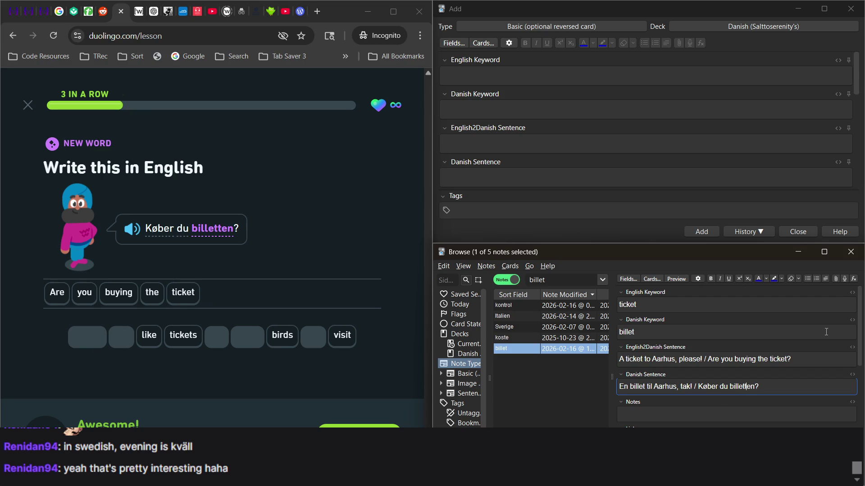
pyautogui.click(778, 360)
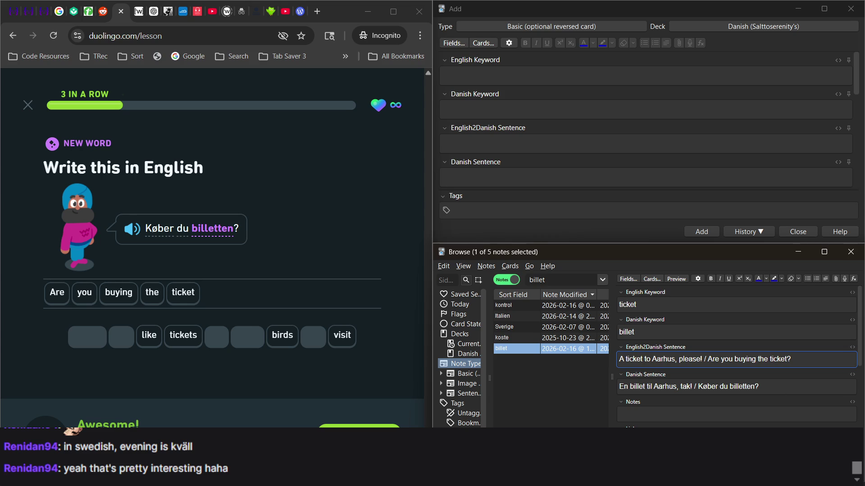
# Step: Return from the chat to the billet note and advance to the next Duolingo exercise
pyautogui.hotkey('alt', 'Tab')
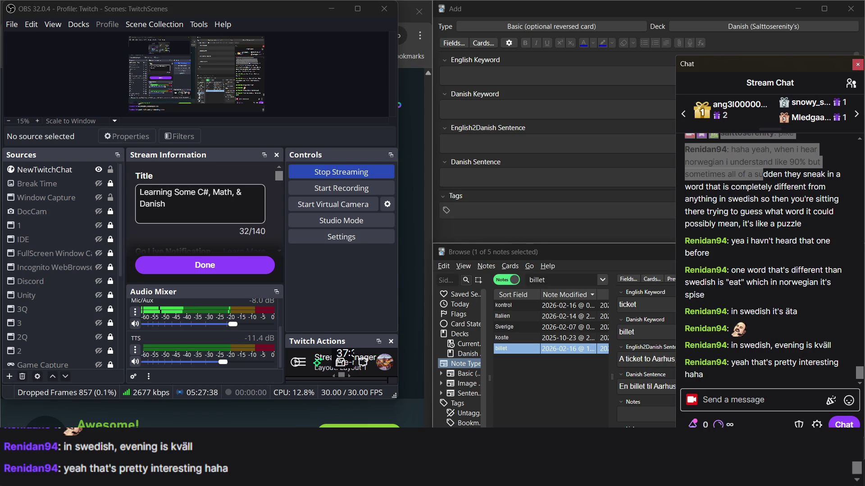
pyautogui.click(514, 399)
pyautogui.click(413, 275)
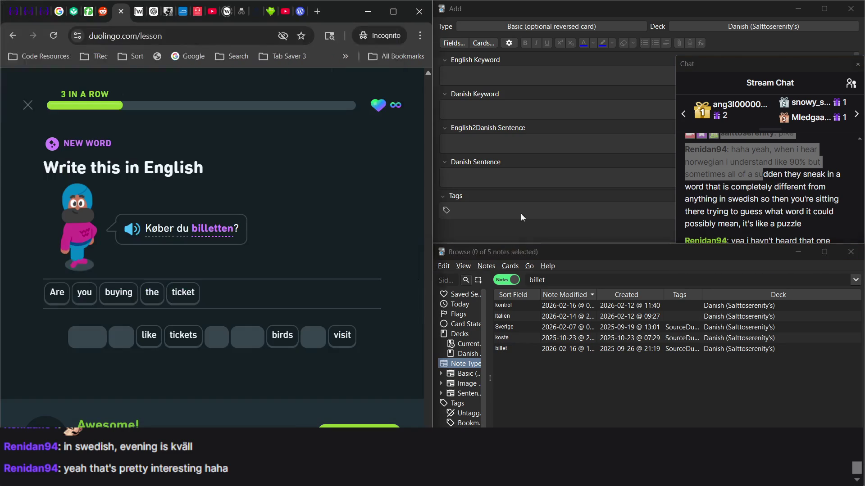
pyautogui.click(540, 177)
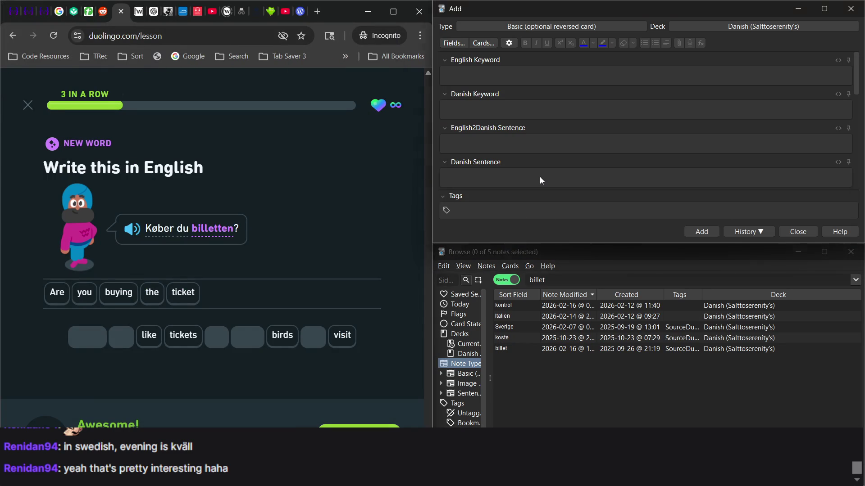
pyautogui.click(509, 350)
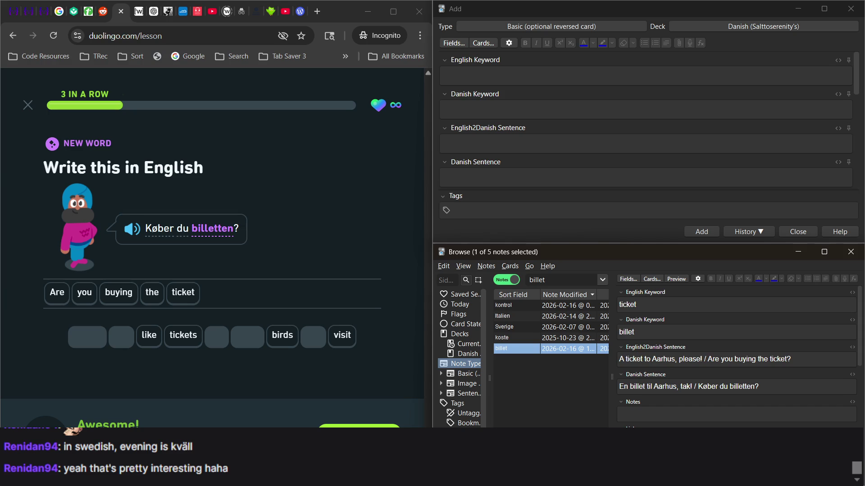
pyautogui.click(359, 432)
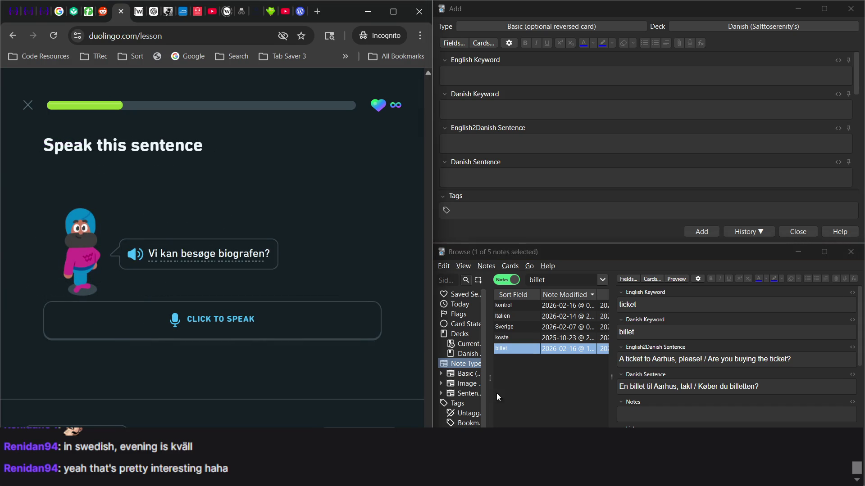
# Step: Record 'Vi kan besøge biografen?' aloud and submit it, getting it marked correct
pyautogui.click(305, 323)
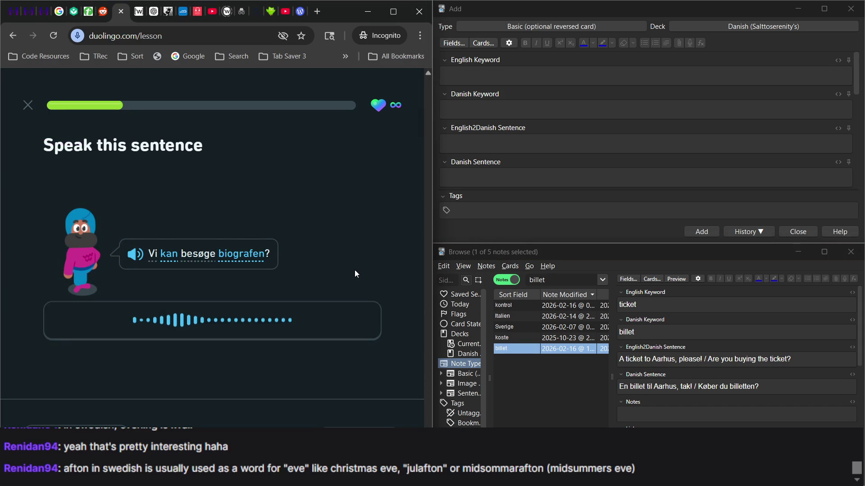
pyautogui.click(304, 320)
pyautogui.hotkey('alt', 'Tab')
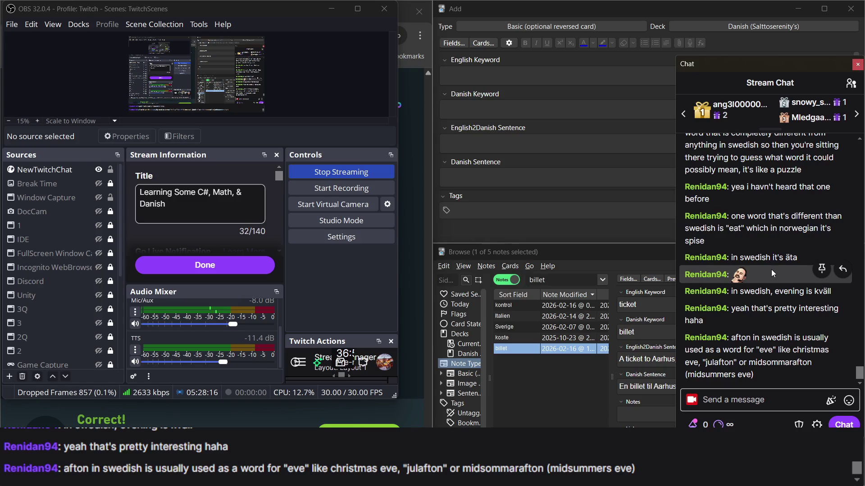
pyautogui.click(411, 326)
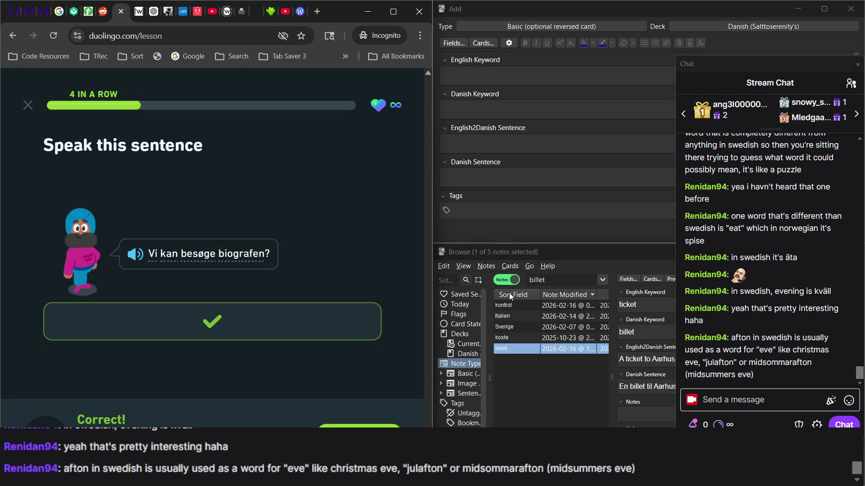
pyautogui.click(541, 282)
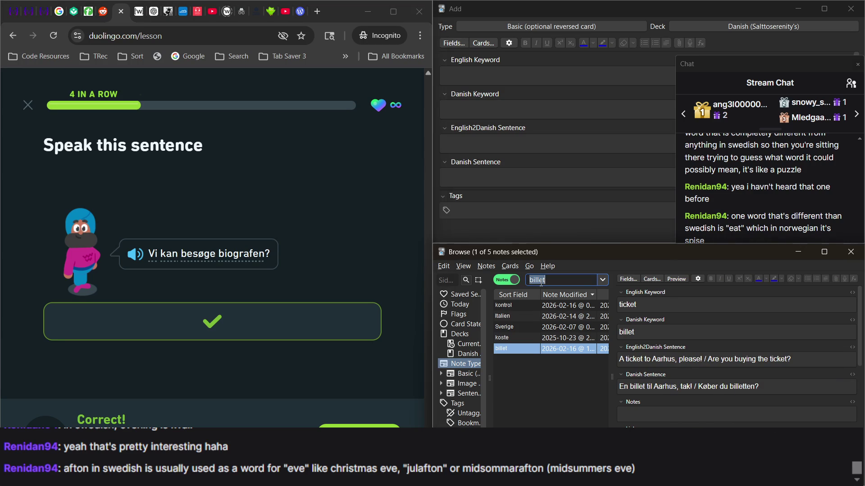
# Step: Find the besøge note via 'bes', add 'We could visit the cinema' and begin 'Vi kan besø'
pyautogui.write('bes')
pyautogui.press('Return')
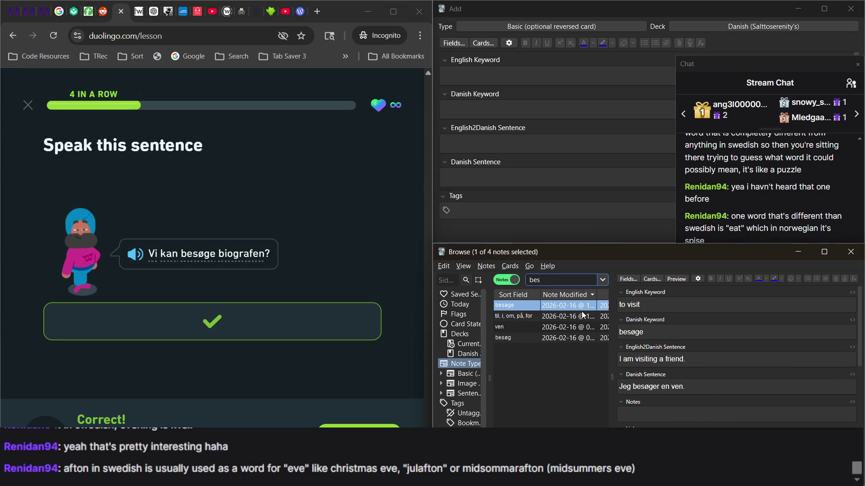
pyautogui.click(694, 360)
pyautogui.write('/')
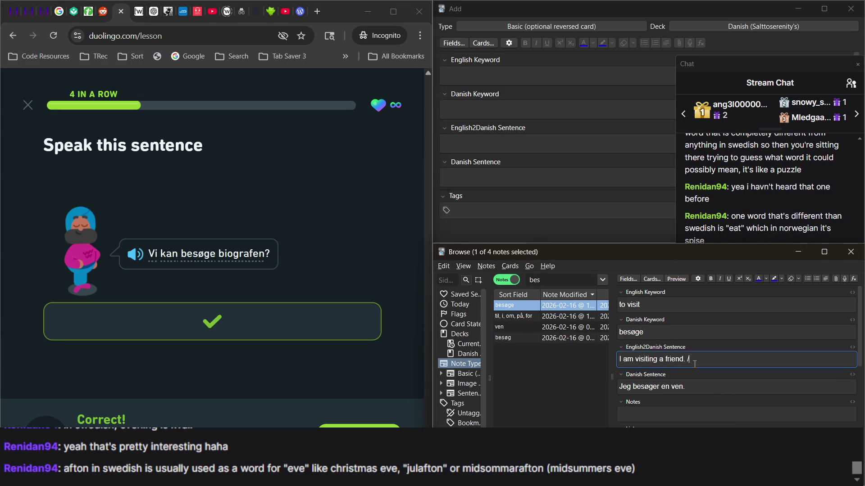
pyautogui.write('We could visit the cine')
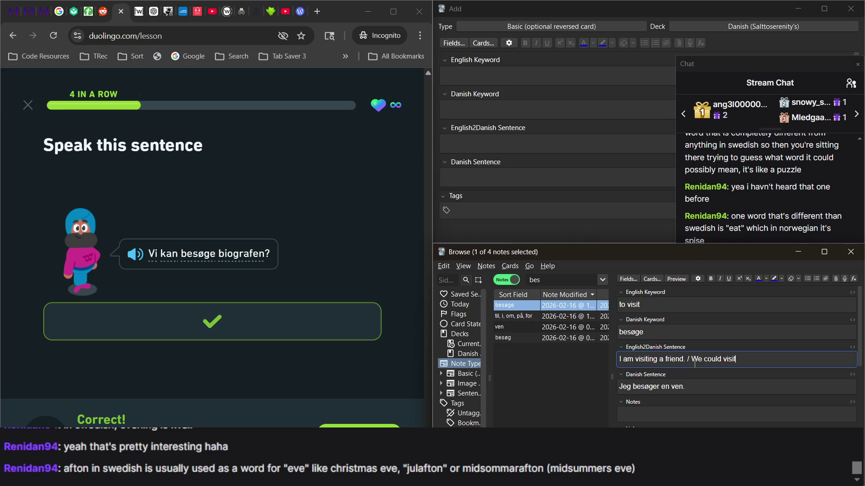
pyautogui.write('ma')
pyautogui.click(723, 390)
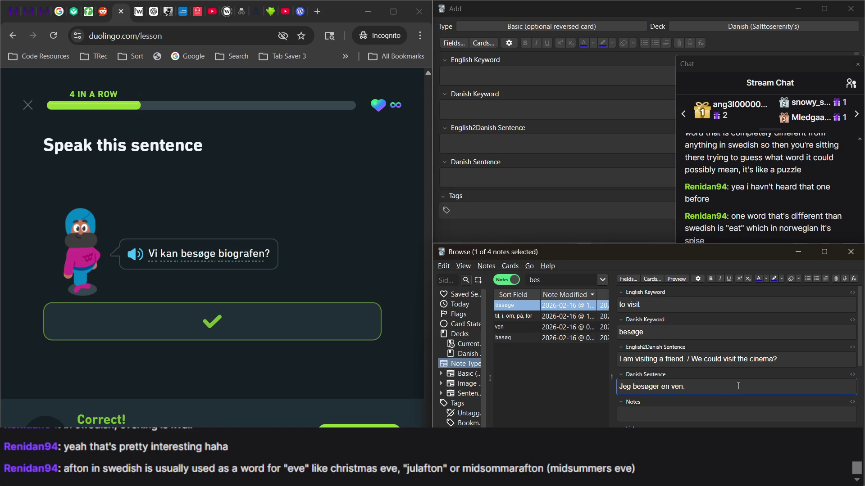
pyautogui.write('/Vi')
pyautogui.write(' kan ')
pyautogui.write('besø')
pyautogui.hotkey('alt', 'Tab')
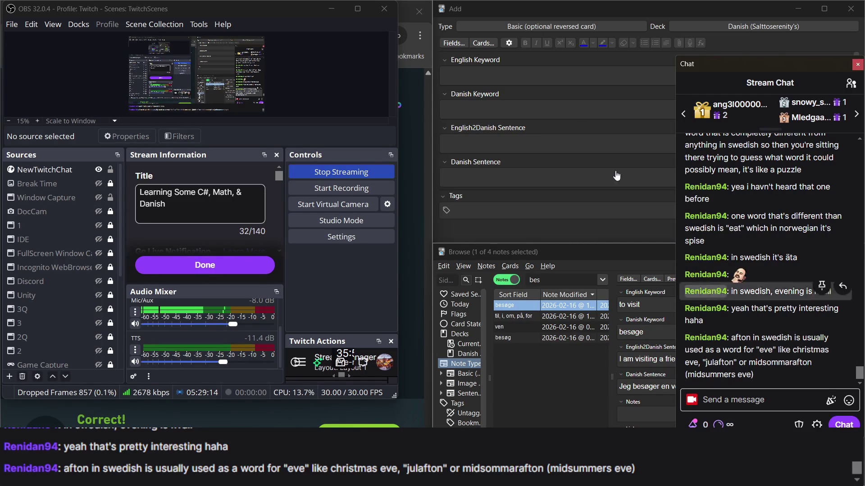
# Step: Draft 'den danske ordbog' and 'den danska ordboken' as two lines in the Danish Keyword field
pyautogui.click(509, 116)
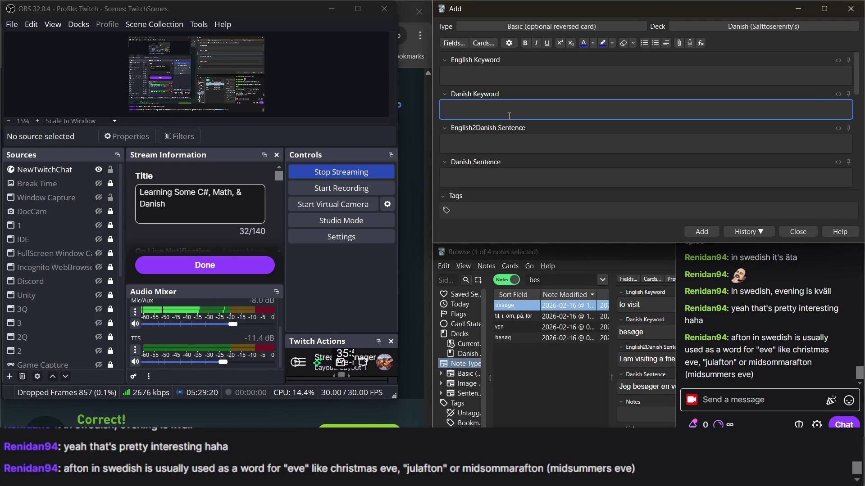
pyautogui.write('den')
pyautogui.write(' danske ordbog')
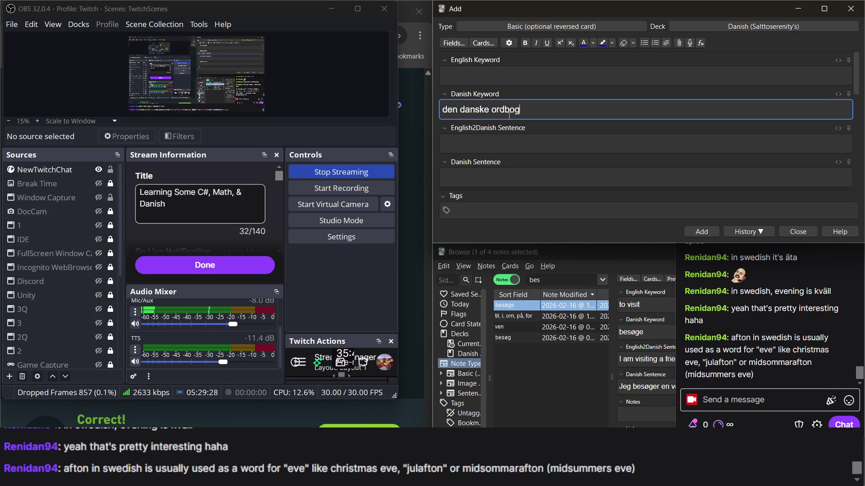
pyautogui.press('Return')
pyautogui.write('den ')
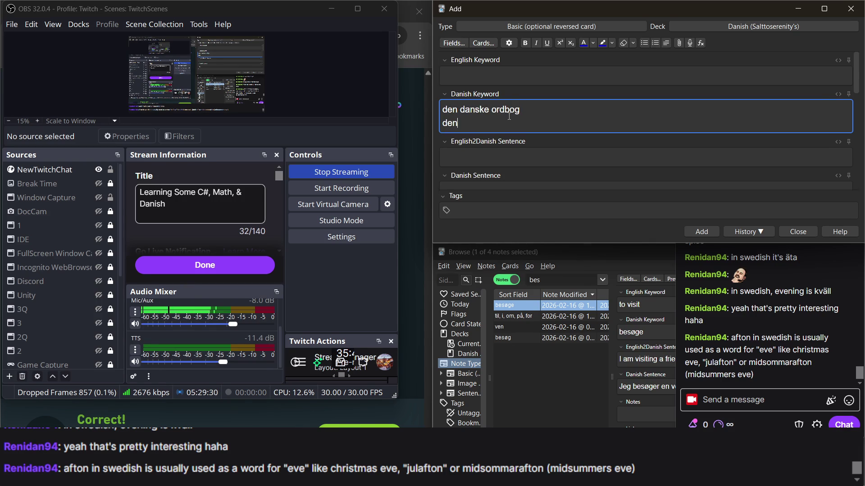
pyautogui.write('dans')
pyautogui.write('ka ')
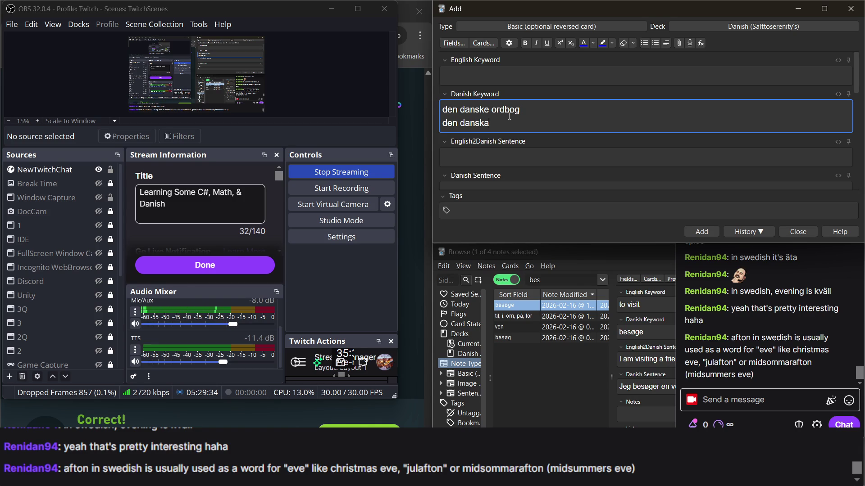
pyautogui.write('or')
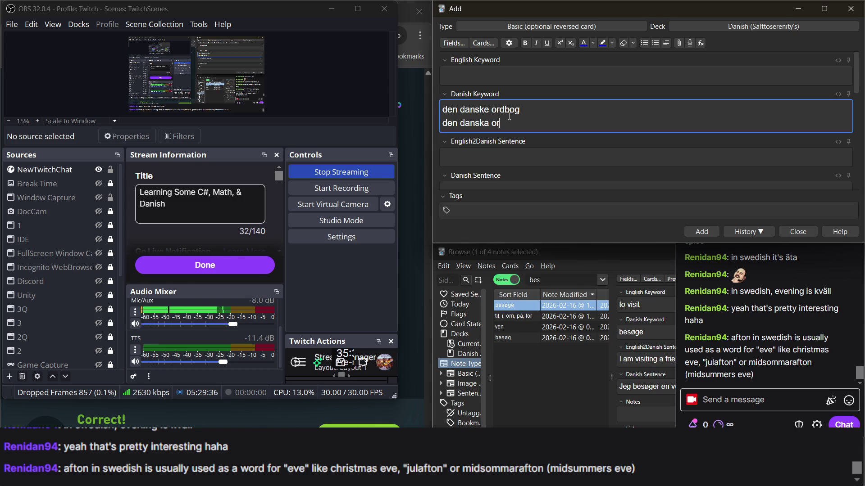
pyautogui.press('BackSpace')
pyautogui.write('df')
pyautogui.press('BackSpace')
pyautogui.press('BackSpace')
pyautogui.write('rdboken')
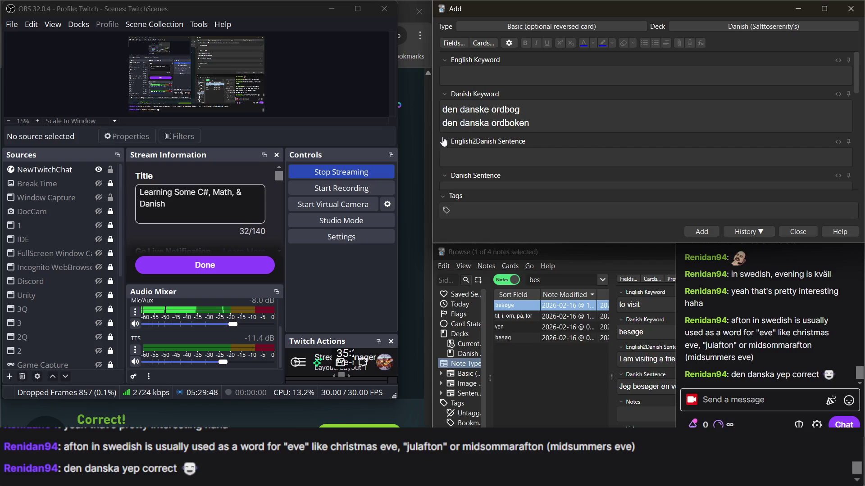
# Step: Correct the final letter of 'ordboken' on the second keyword line
pyautogui.tripleClick(516, 119)
pyautogui.click(546, 124)
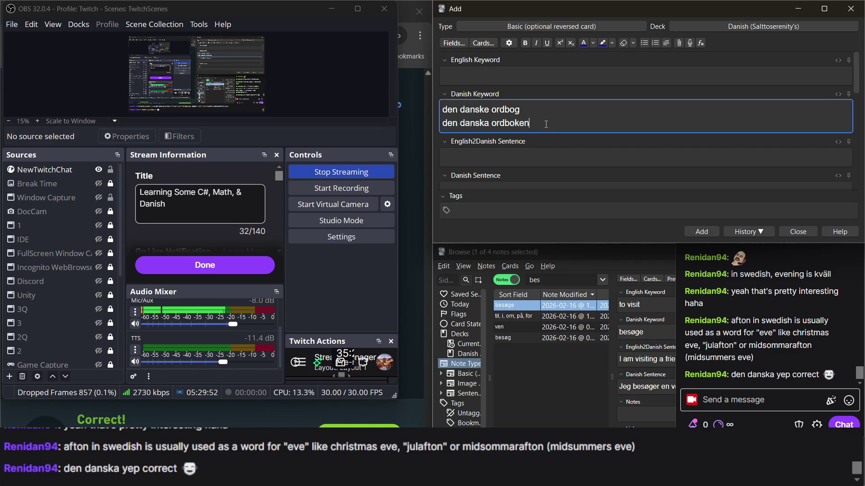
pyautogui.press('BackSpace')
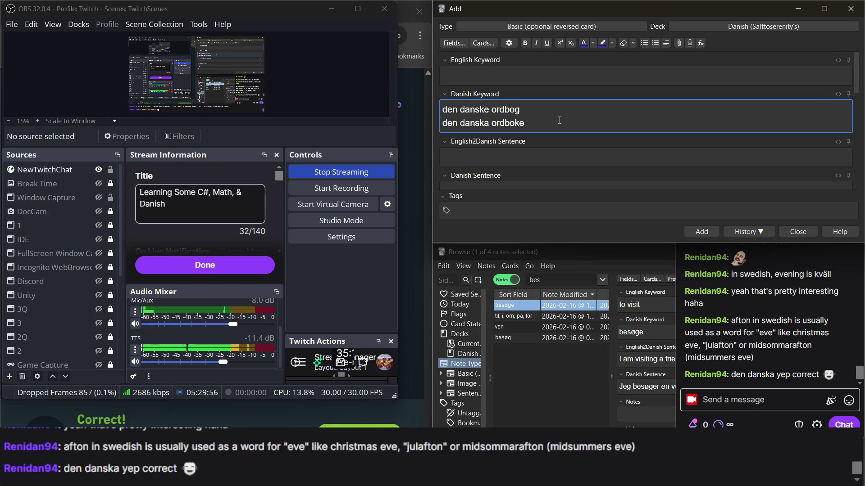
pyautogui.write('n')
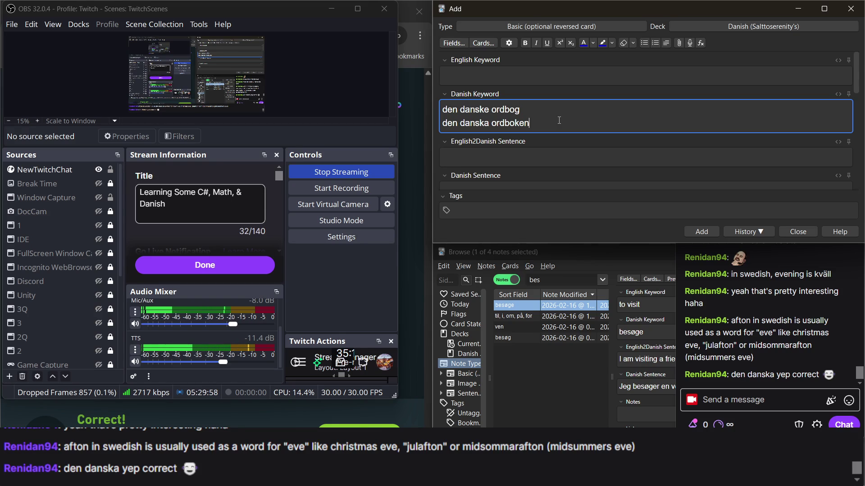
# Step: Select both keyword lines, erase them, and restore the note editor's normal zoom
pyautogui.keyDown('ctrl'); pyautogui.scroll(2, 530, 123); pyautogui.keyUp('ctrl')
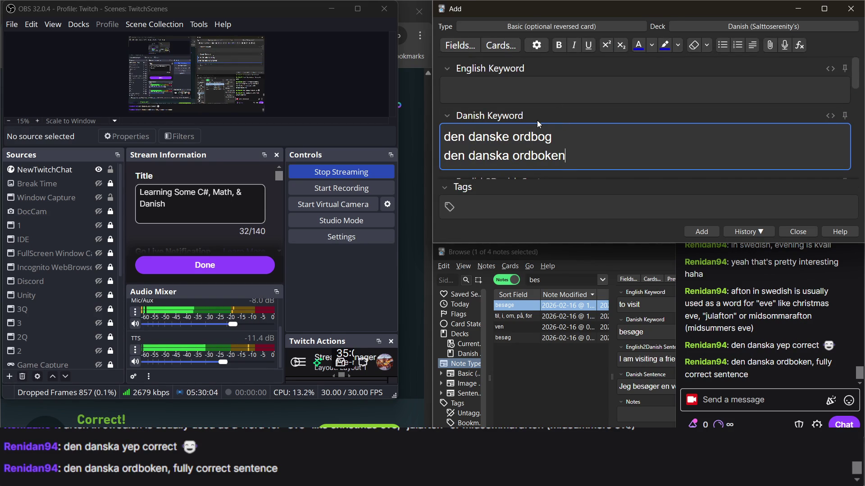
pyautogui.doubleClick(540, 156)
pyautogui.click(539, 155)
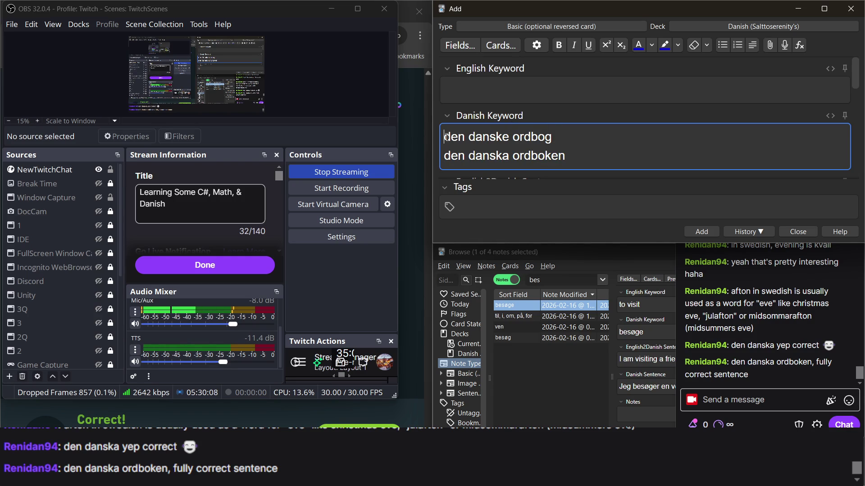
pyautogui.moveTo(444, 137); pyautogui.dragTo(569, 141)
pyautogui.click(548, 145)
pyautogui.doubleClick(450, 136)
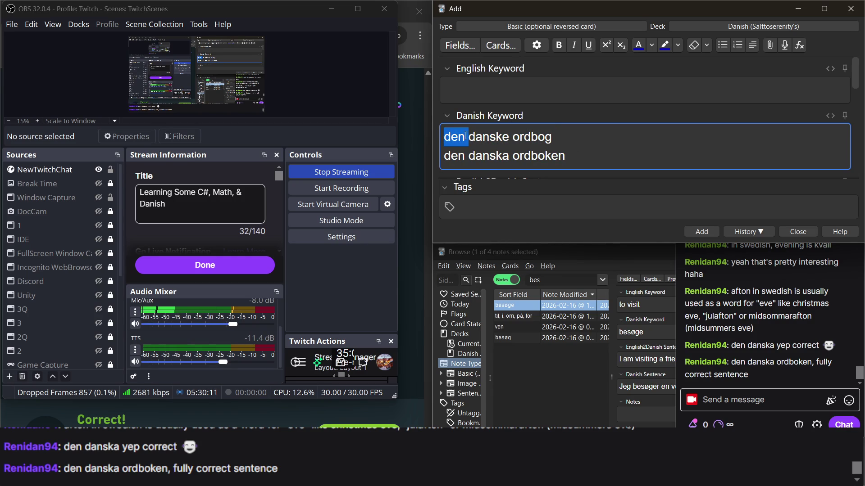
pyautogui.tripleClick(556, 139)
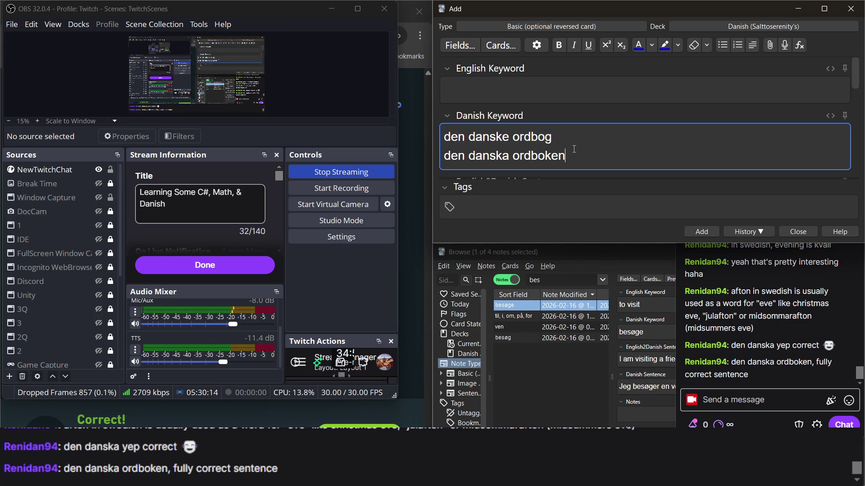
pyautogui.tripleClick(573, 150)
pyautogui.press('BackSpace')
pyautogui.press('BackSpace')
pyautogui.press('BackSpace')
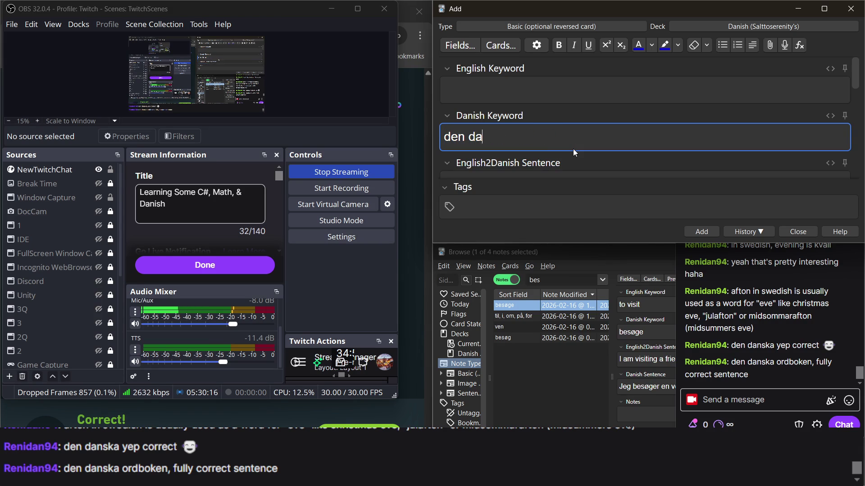
pyautogui.hotkey('ctrl', '-')
pyautogui.hotkey('ctrl', '-')
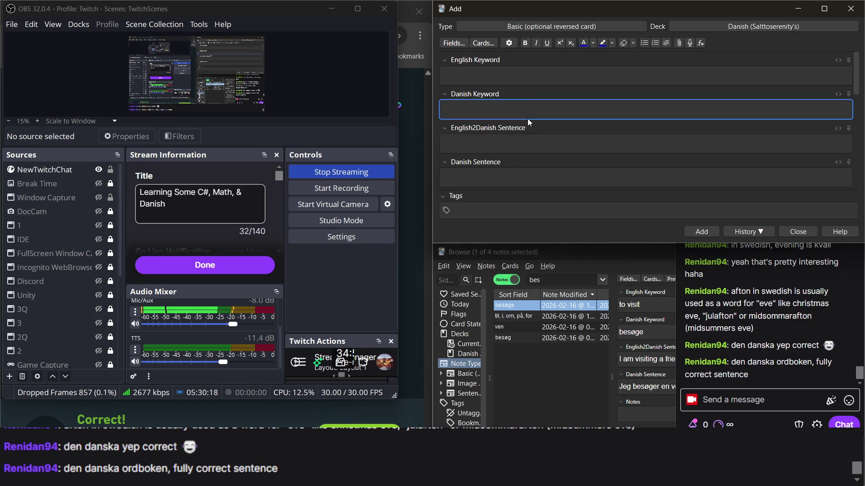
# Step: In the browser, complete the besøge note's Danish sentence as 'Vi kan besøge biografen?', then continue Duolingo
pyautogui.click(410, 144)
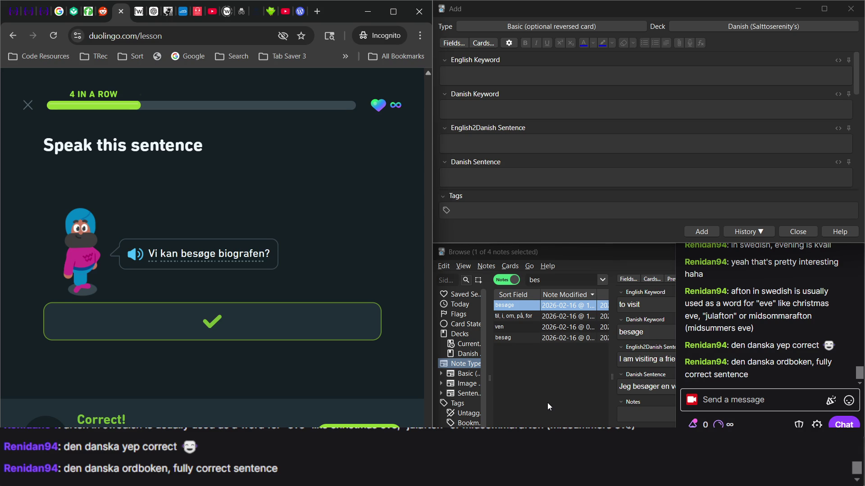
pyautogui.click(476, 111)
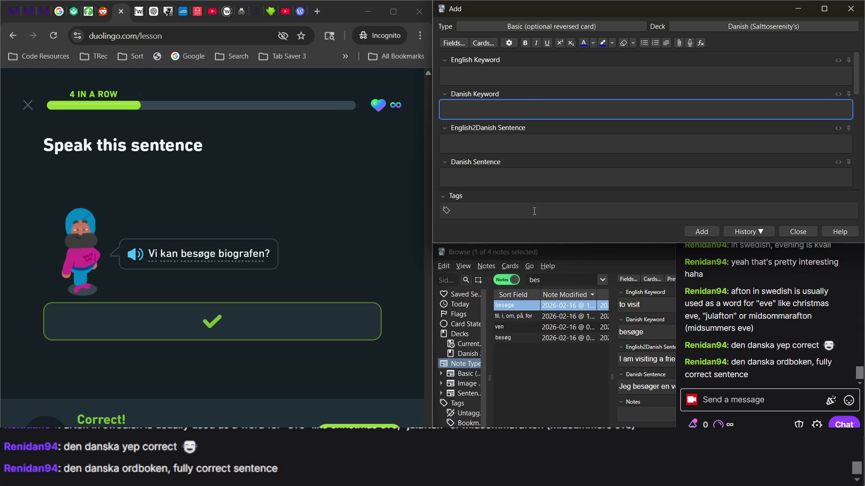
pyautogui.click(511, 76)
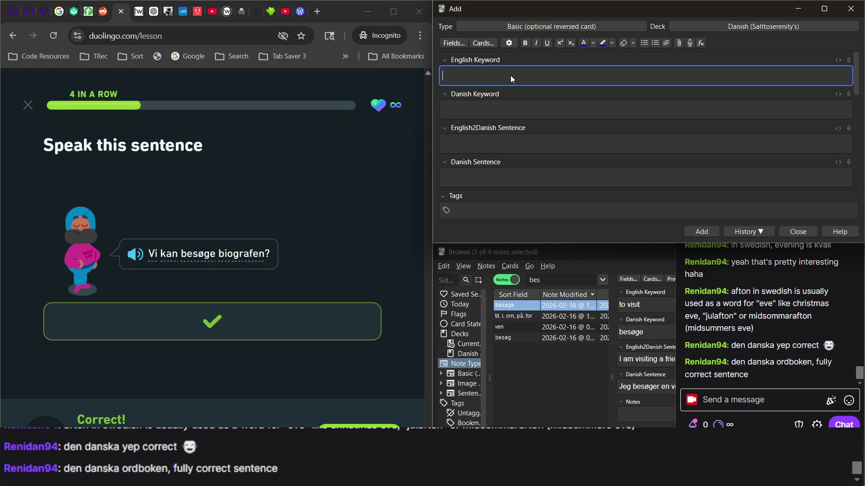
pyautogui.click(574, 411)
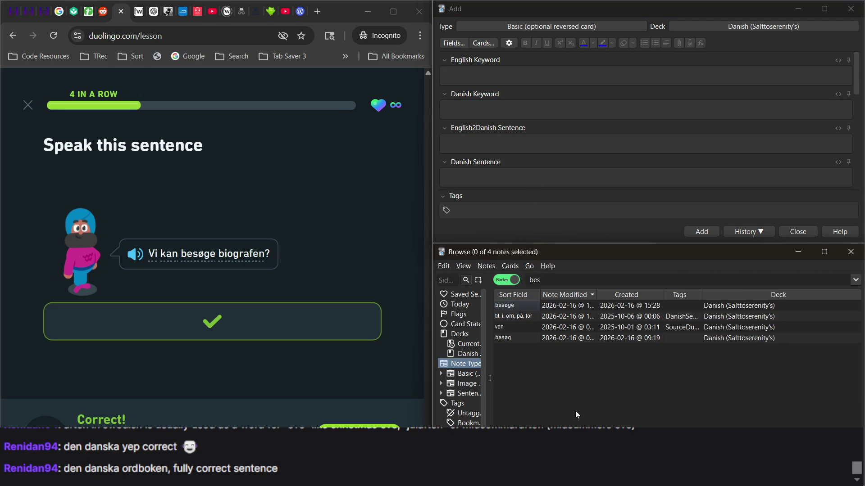
pyautogui.click(552, 306)
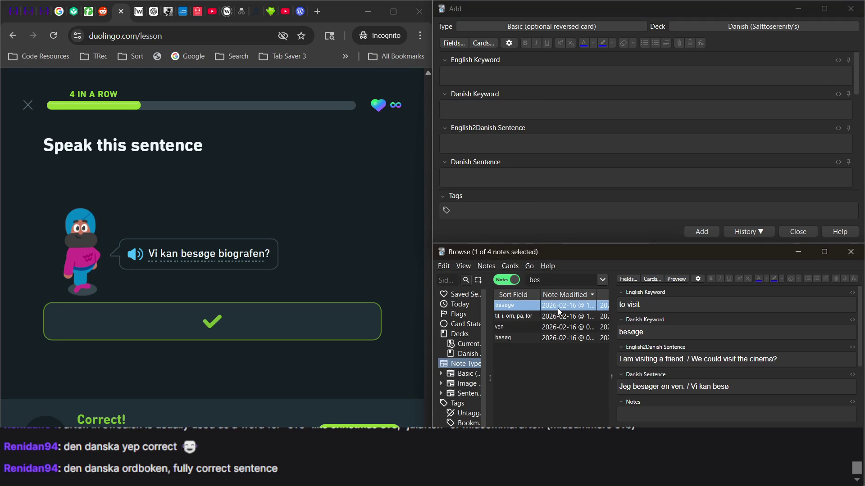
pyautogui.click(747, 387)
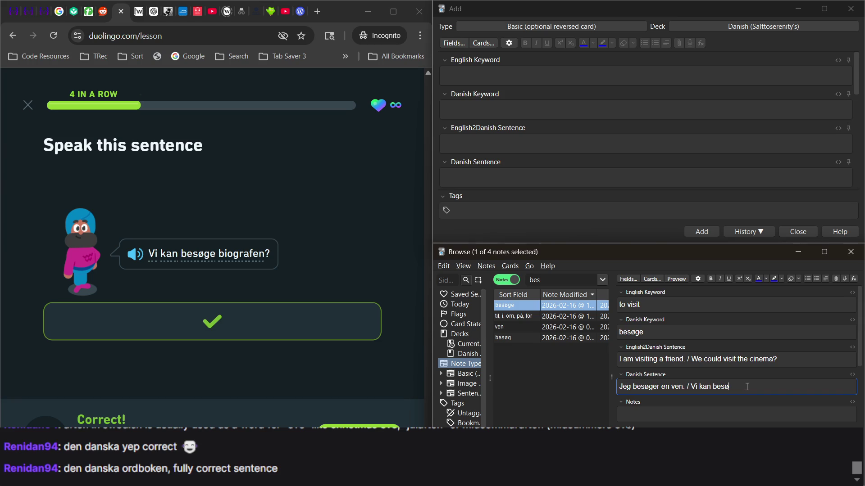
pyautogui.write('ge b')
pyautogui.write('ga')
pyautogui.write('rafen')
pyautogui.write('?')
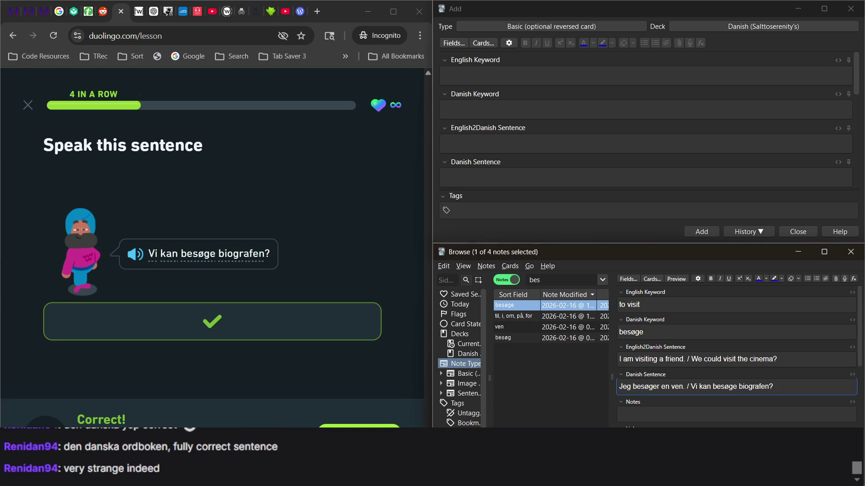
pyautogui.click(387, 428)
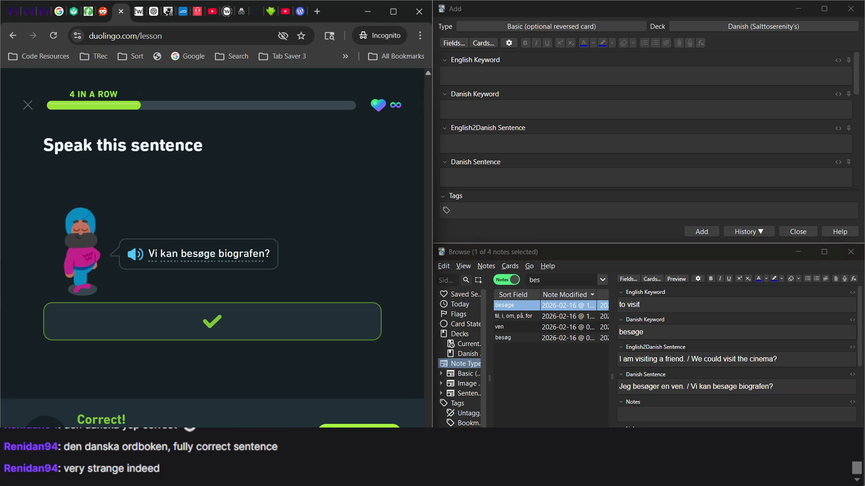
# Step: Play the 'Tap what you hear' audio and place 'Fugle' as the answer's first word
pyautogui.click(587, 163)
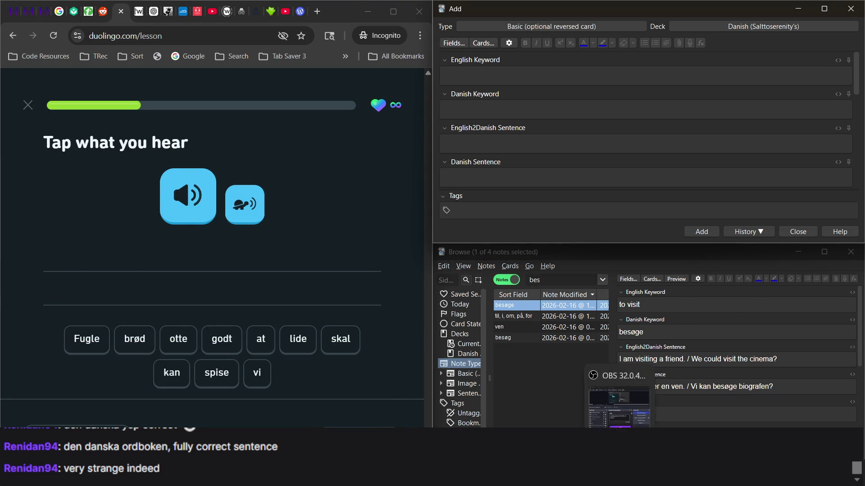
pyautogui.click(620, 427)
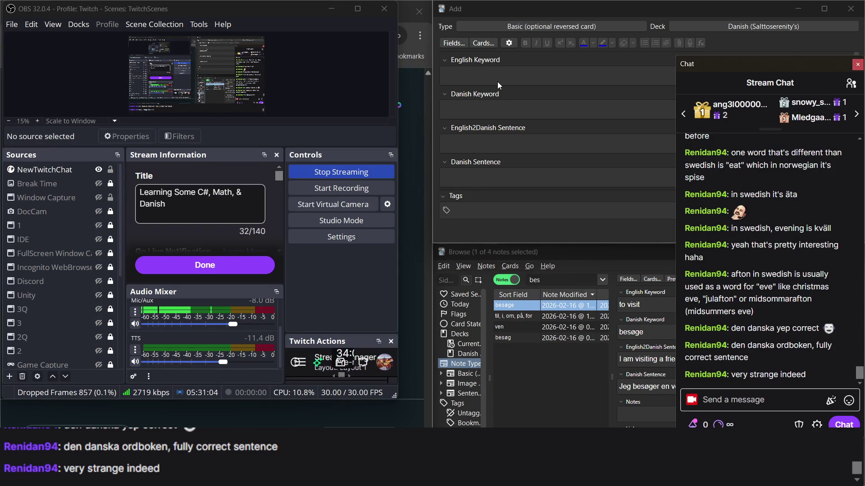
pyautogui.click(498, 82)
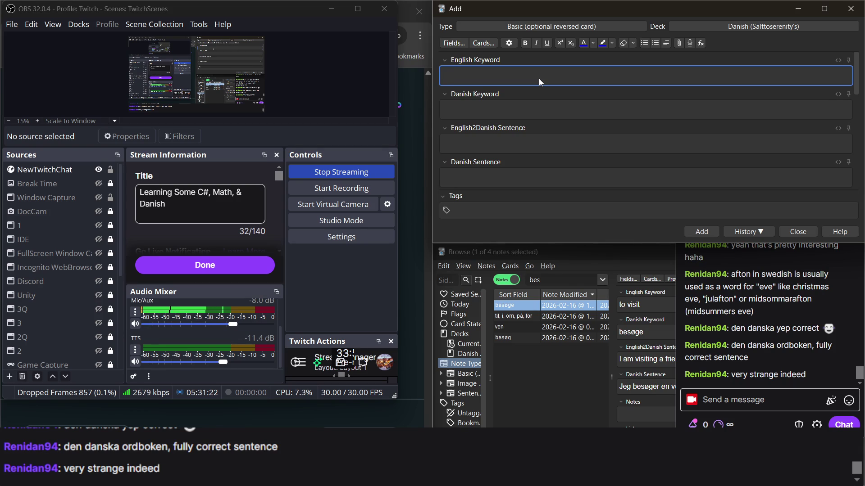
pyautogui.click(421, 131)
pyautogui.click(512, 83)
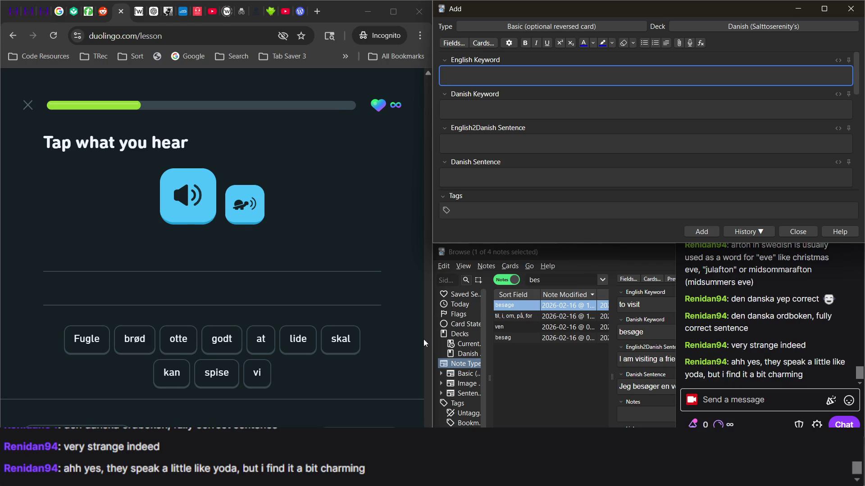
pyautogui.click(187, 202)
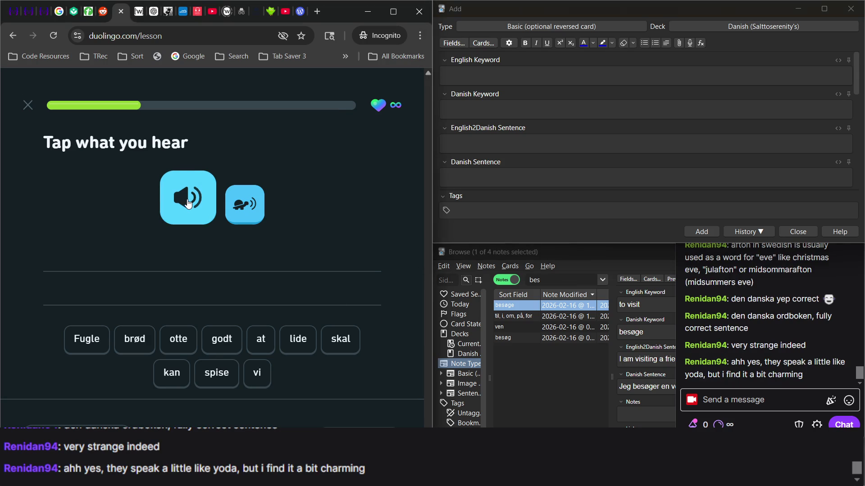
pyautogui.click(89, 341)
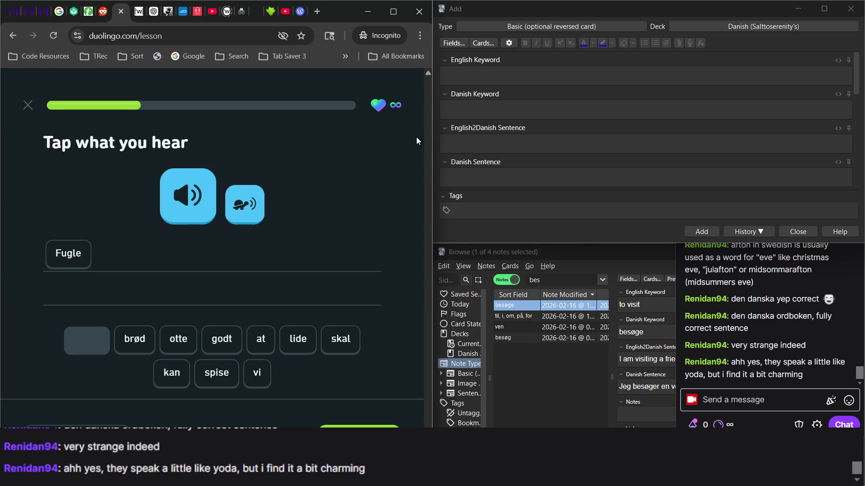
pyautogui.click(491, 81)
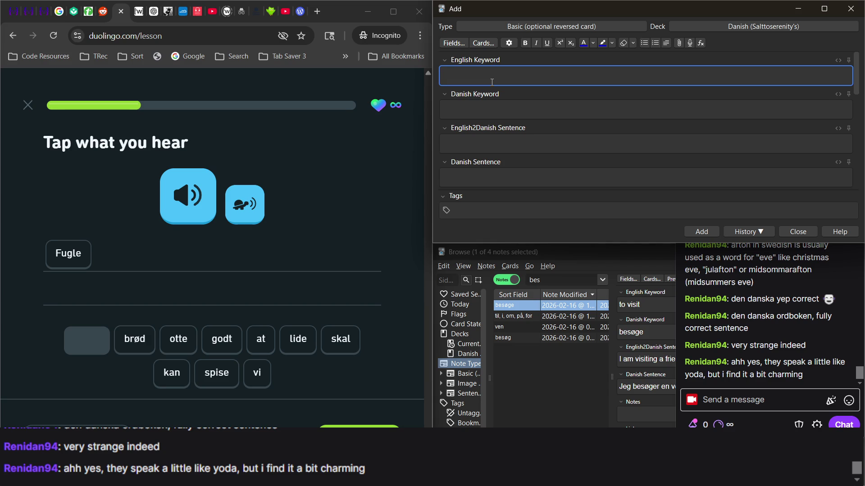
# Step: Enter 'en ett' in the English Keyword field and delete the stray letters on the new line
pyautogui.write('en ett')
pyautogui.press('Return')
pyautogui.press('Return')
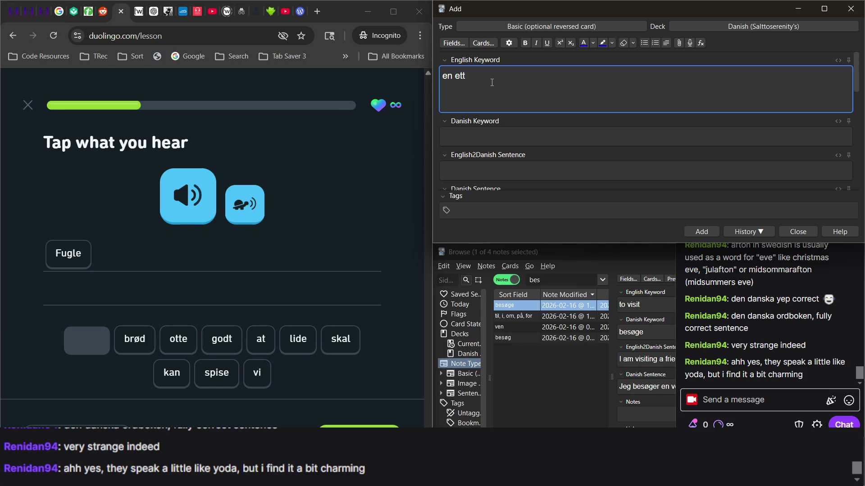
pyautogui.write('e')
pyautogui.write('tt')
pyautogui.press('BackSpace')
pyautogui.press('BackSpace')
pyautogui.press('BackSpace')
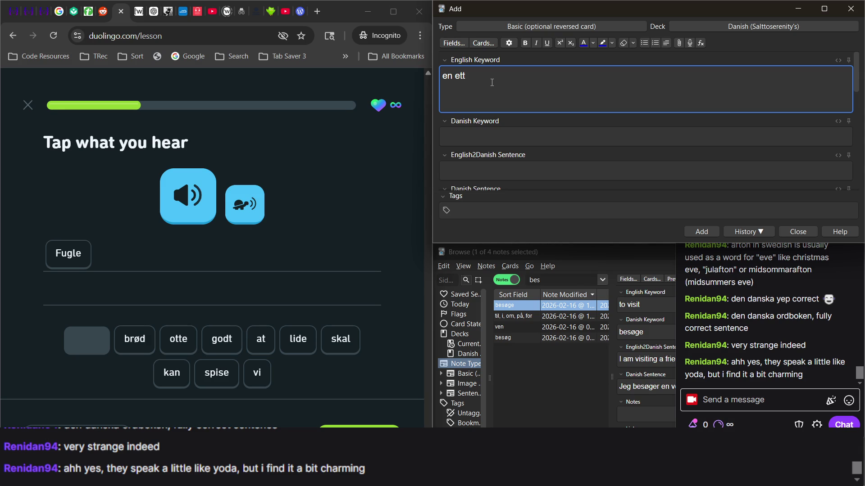
# Step: Type 'ein ei eit' below 'en ett' in the English Keyword field, correcting the 'eim' typo
pyautogui.write('eim')
pyautogui.write(' ei')
pyautogui.write(' eit')
pyautogui.hotkey('ctrl', 'Left')
pyautogui.hotkey('ctrl', 'Left')
pyautogui.press('Left')
pyautogui.press('BackSpace')
pyautogui.write('n')
# Step: Select the words ein, ei and eit, then each whole line of the English Keyword field
pyautogui.doubleClick(462, 104)
pyautogui.doubleClick(475, 104)
pyautogui.doubleClick(446, 102)
pyautogui.tripleClick(466, 101)
pyautogui.tripleClick(485, 78)
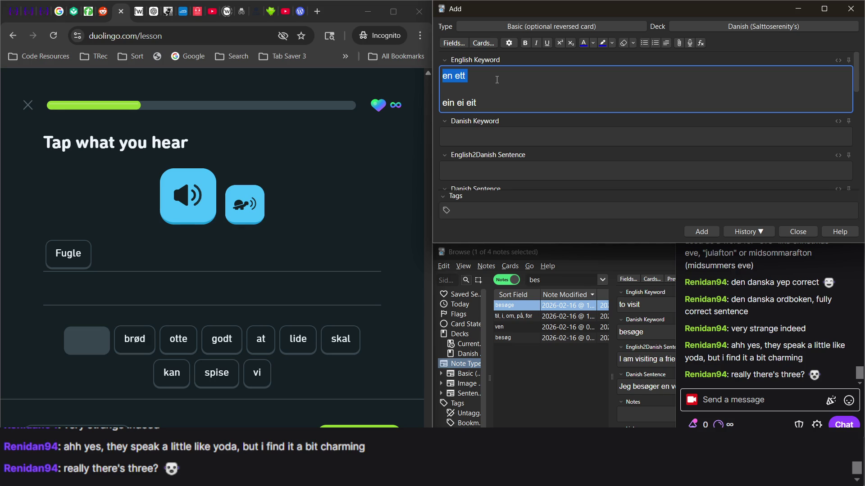
# Step: Glance at duome.eu, then reselect 'en ett' and 'ein ei' in Anki's English Keyword field
pyautogui.click(271, 13)
pyautogui.click(496, 80)
pyautogui.click(484, 84)
pyautogui.tripleClick(445, 80)
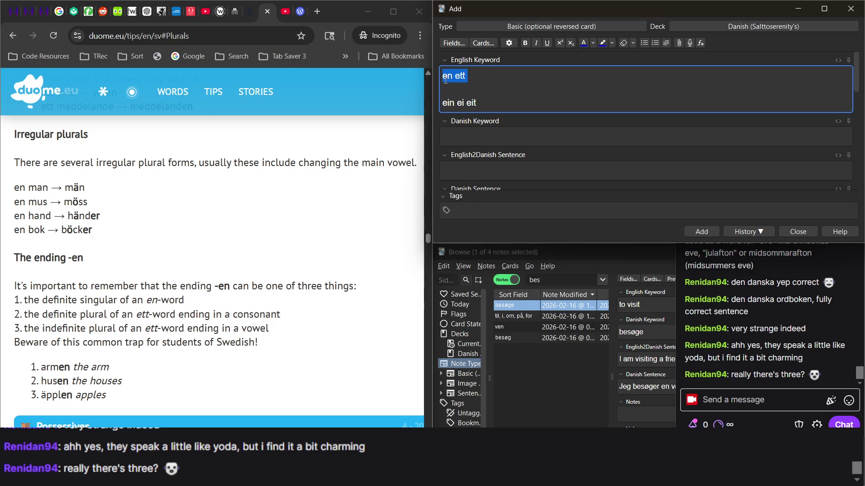
pyautogui.moveTo(442, 103); pyautogui.dragTo(463, 104)
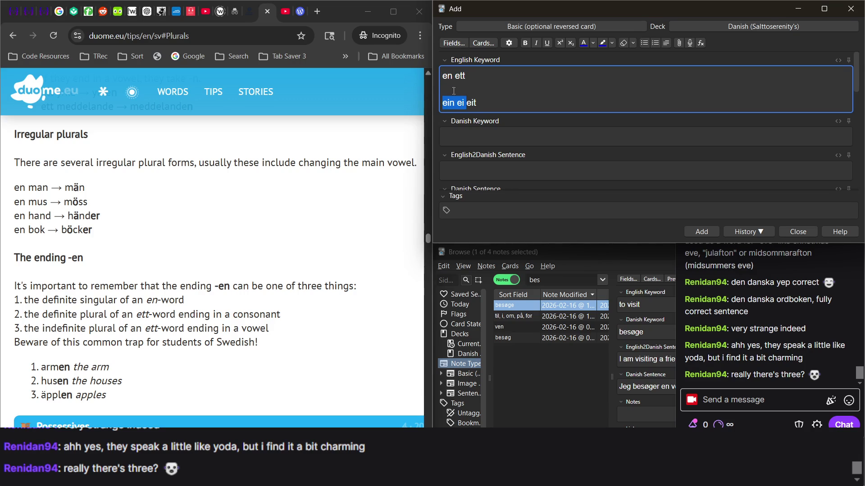
pyautogui.click(448, 87)
# Step: Scroll duome.eu's Swedish Tips and Notes page up to its Table of Contents
pyautogui.click(391, 187)
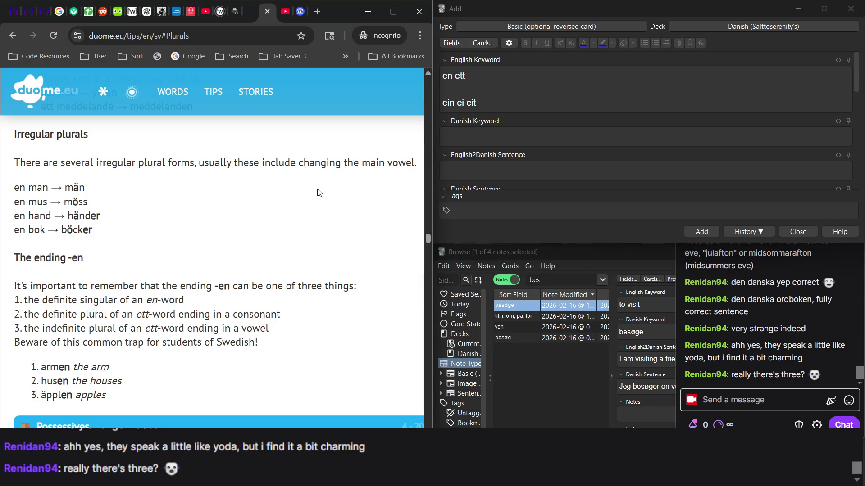
pyautogui.scroll(15, 318, 193)
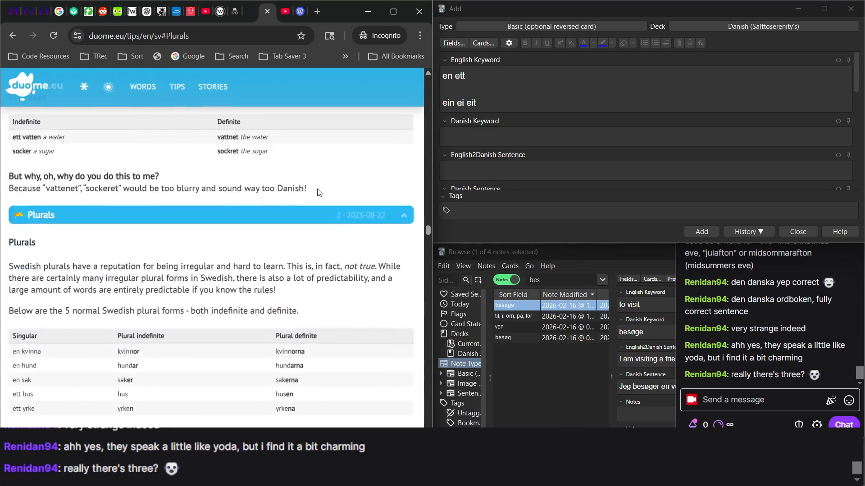
pyautogui.scroll(10, 319, 192)
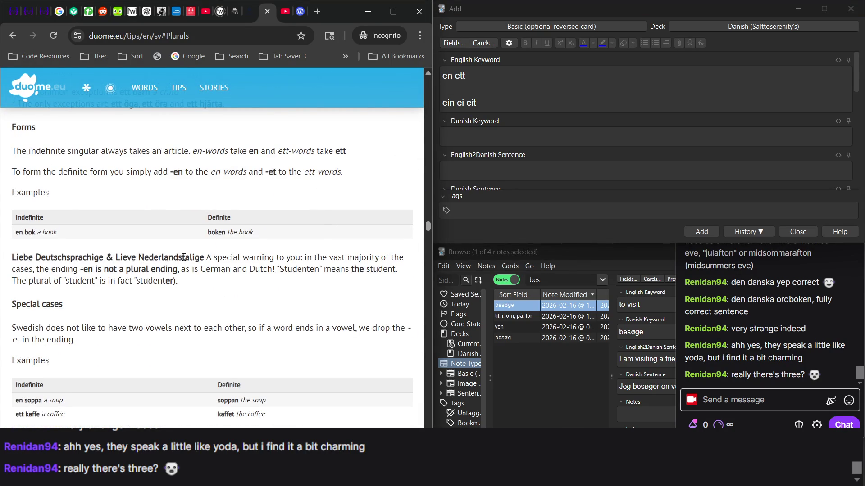
pyautogui.scroll(5, 183, 257)
pyautogui.scroll(-15, 184, 259)
pyautogui.scroll(20, 184, 259)
pyautogui.scroll(20, 184, 258)
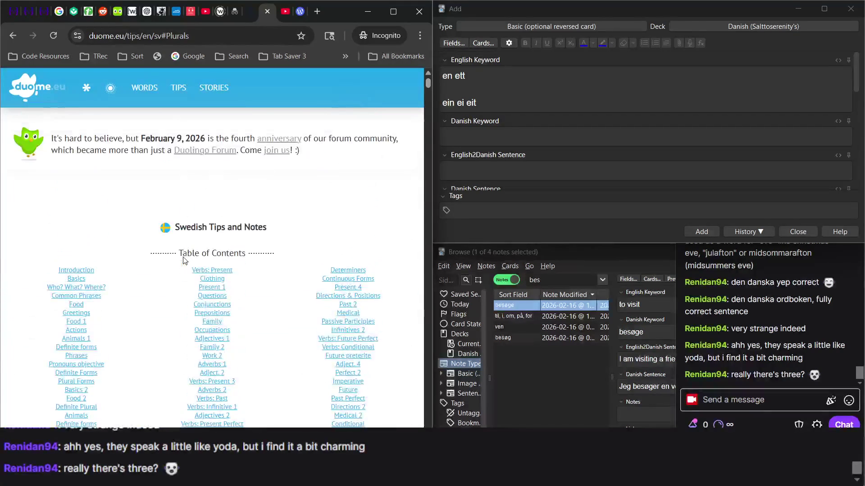
pyautogui.scroll(-2, 185, 261)
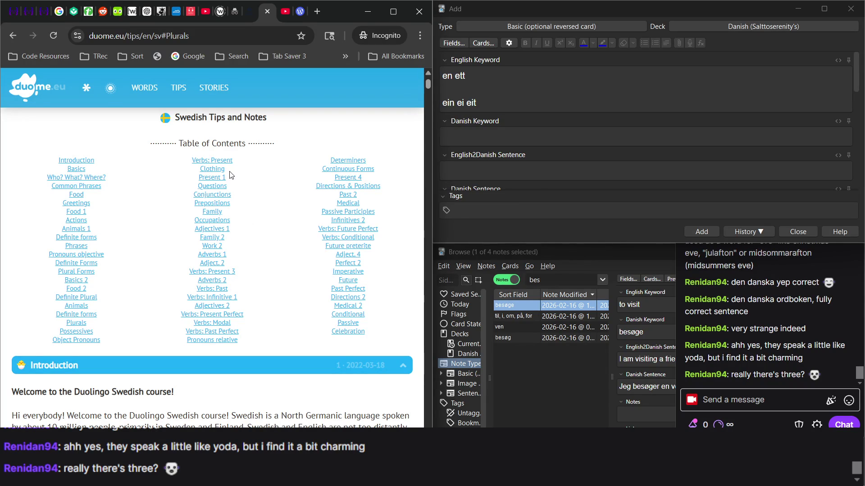
pyautogui.click(230, 341)
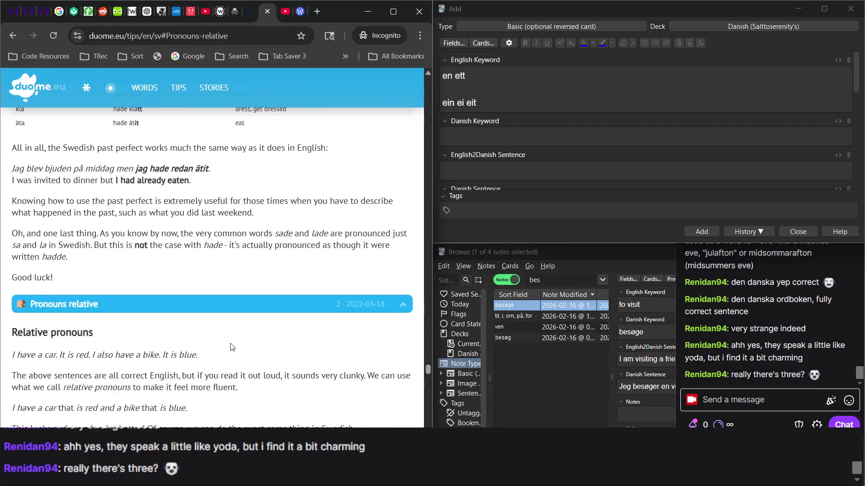
pyautogui.scroll(1, 231, 347)
pyautogui.scroll(5, 231, 347)
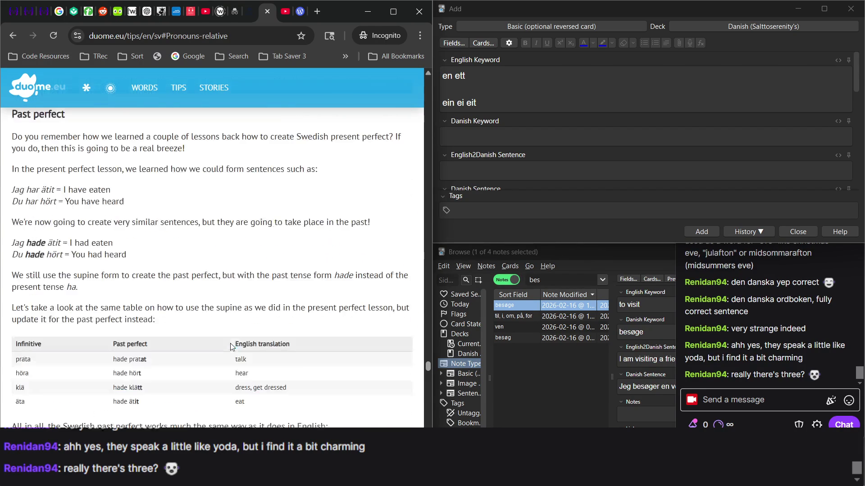
pyautogui.scroll(5, 231, 347)
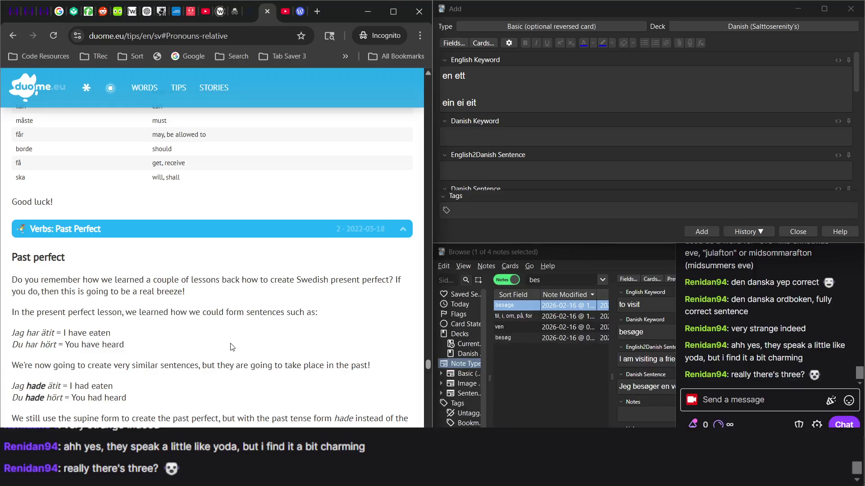
pyautogui.scroll(4, 232, 346)
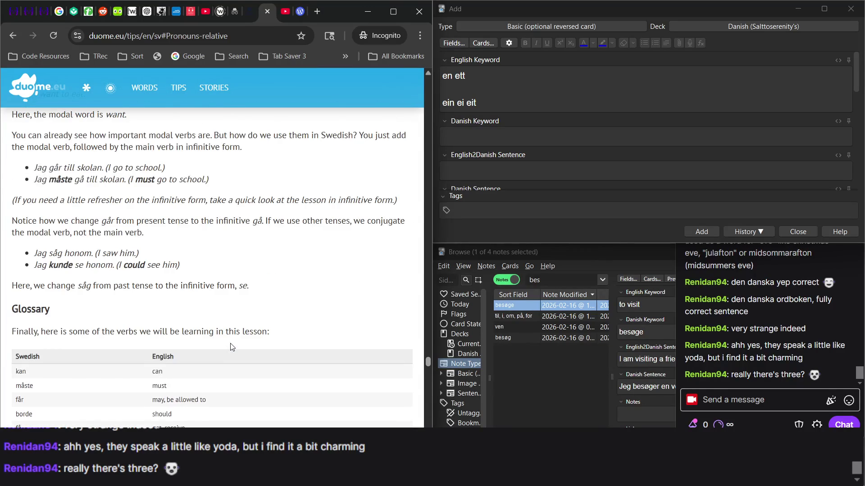
pyautogui.scroll(10, 232, 347)
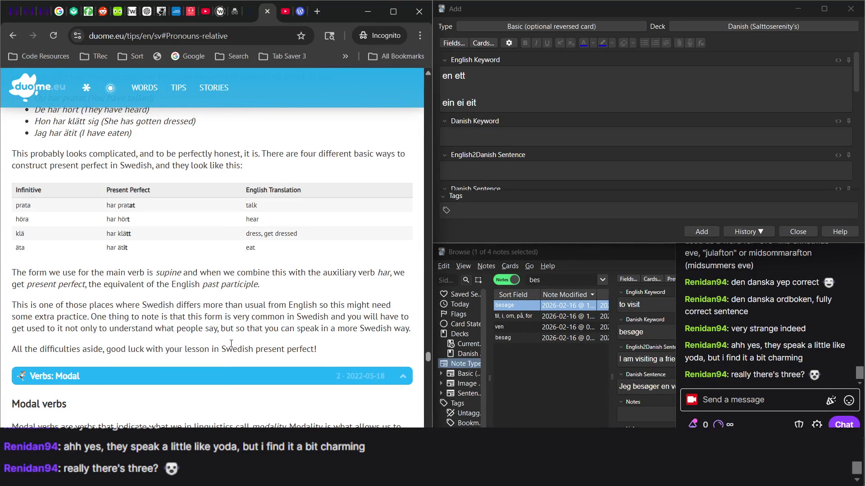
pyautogui.scroll(3, 231, 344)
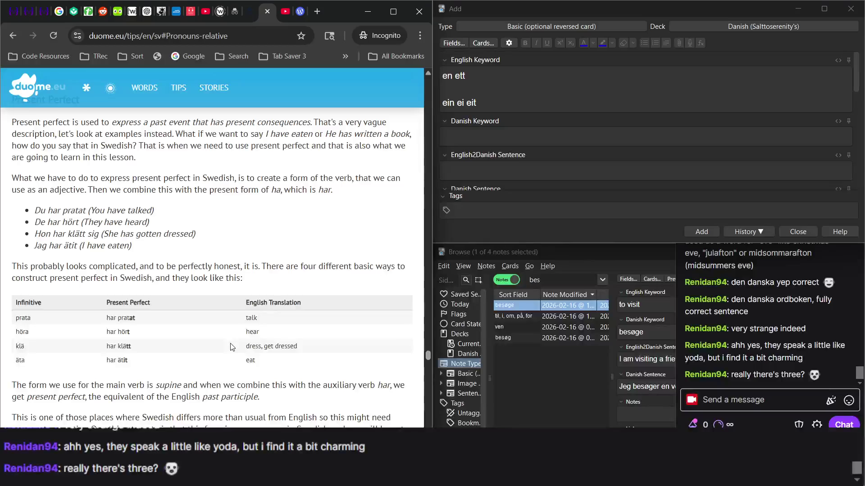
pyautogui.scroll(3, 231, 347)
pyautogui.scroll(2, 232, 347)
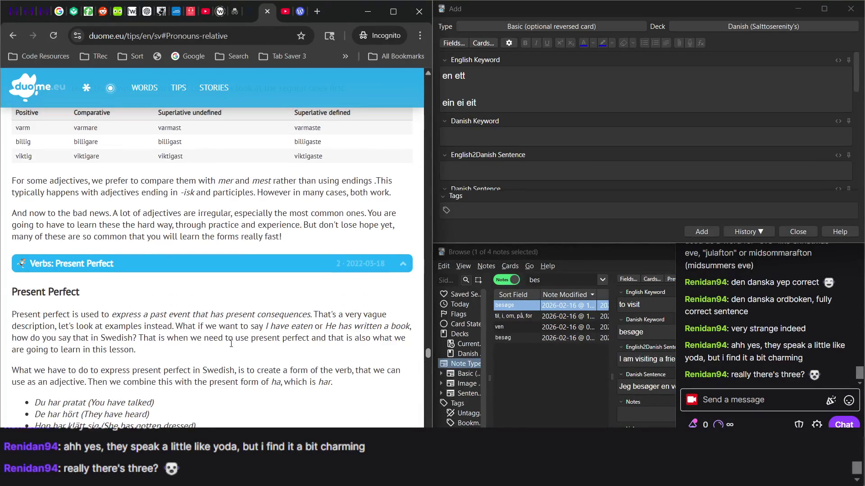
pyautogui.scroll(4, 231, 344)
pyautogui.scroll(6, 231, 343)
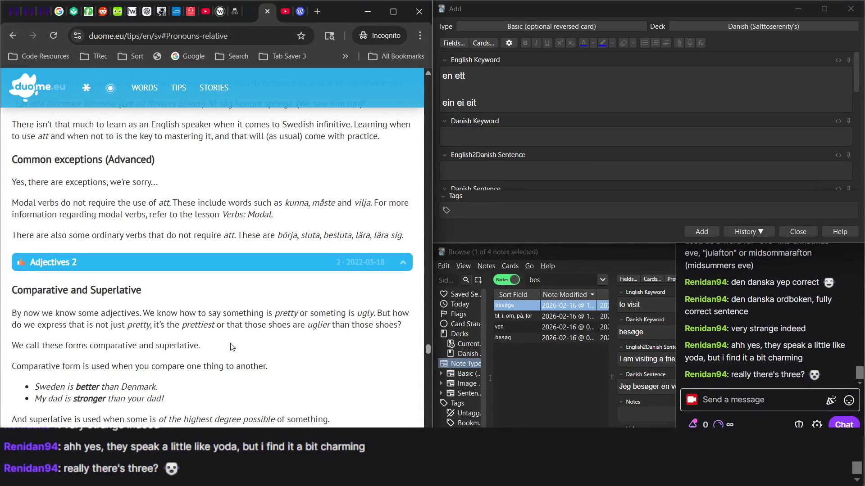
pyautogui.scroll(3, 232, 347)
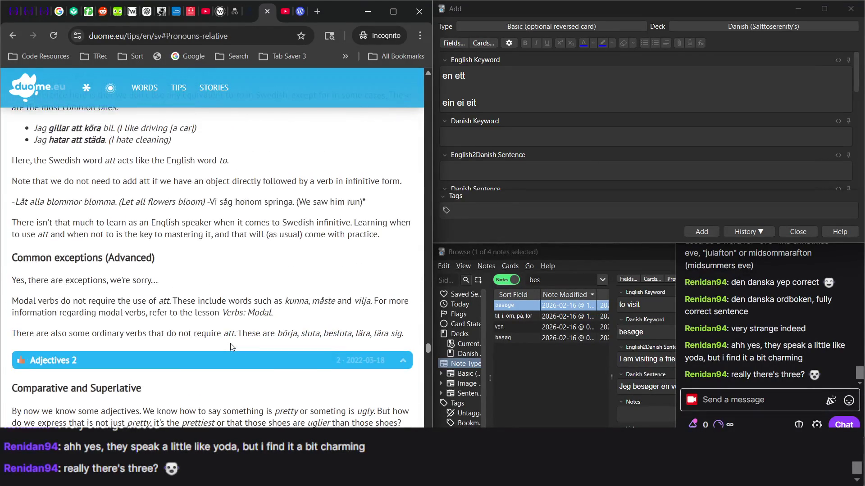
pyautogui.scroll(1, 231, 344)
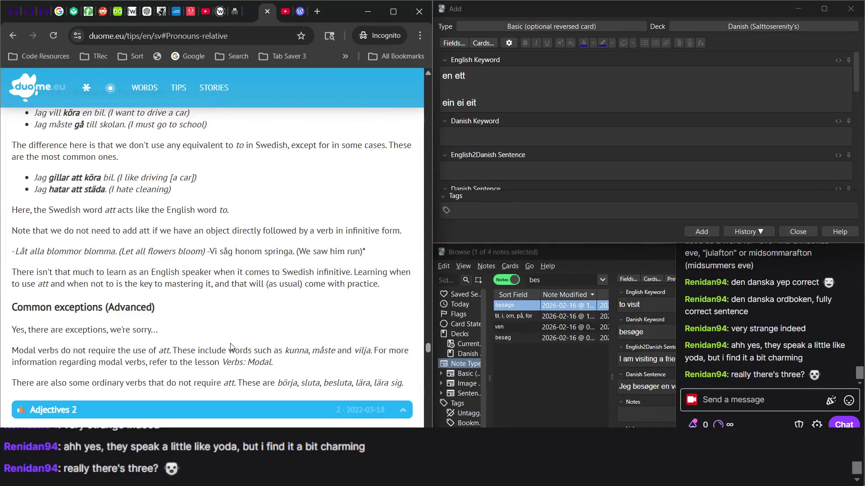
pyautogui.scroll(5, 231, 346)
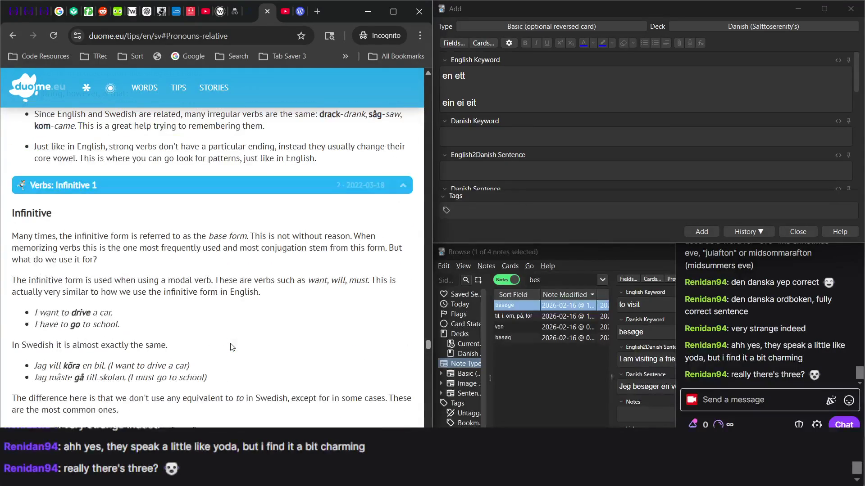
pyautogui.scroll(1, 232, 347)
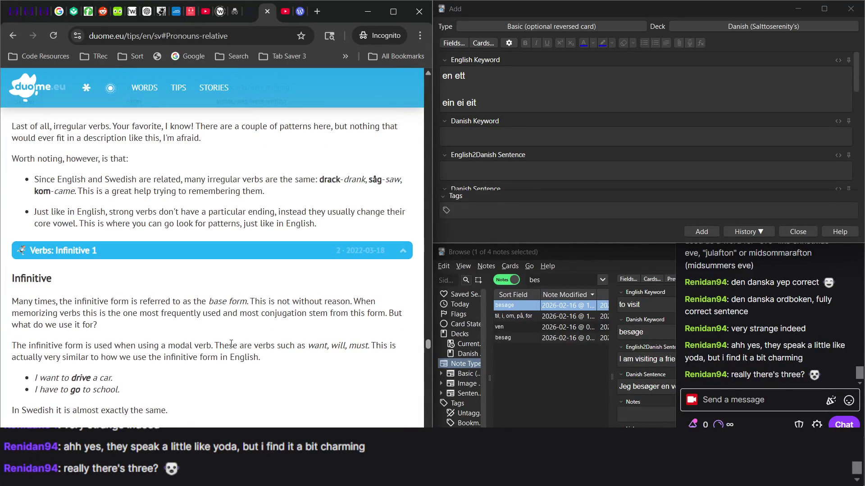
pyautogui.scroll(7, 231, 345)
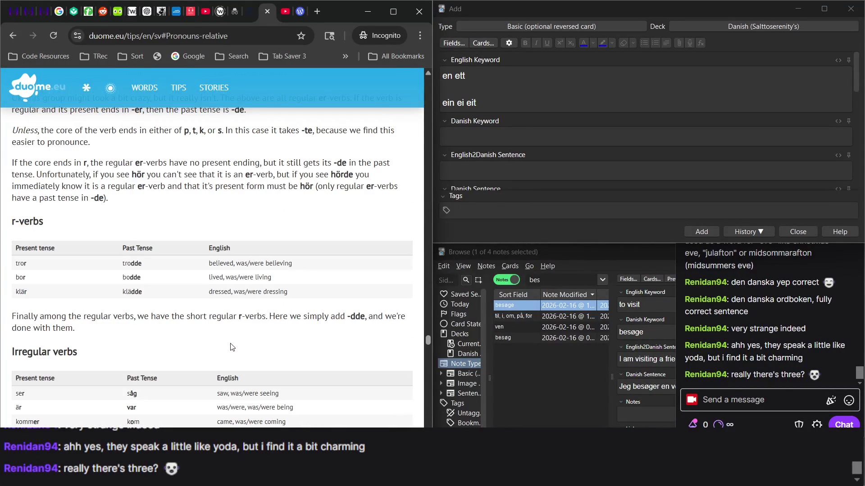
pyautogui.scroll(8, 231, 347)
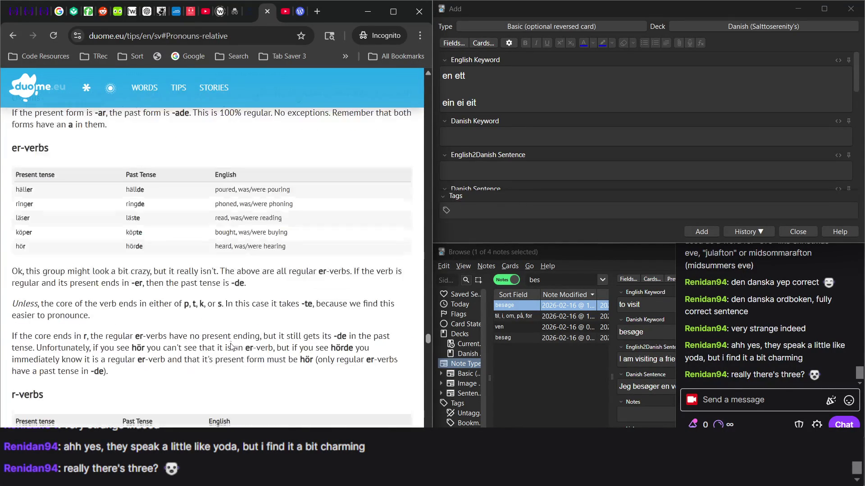
pyautogui.scroll(4, 232, 347)
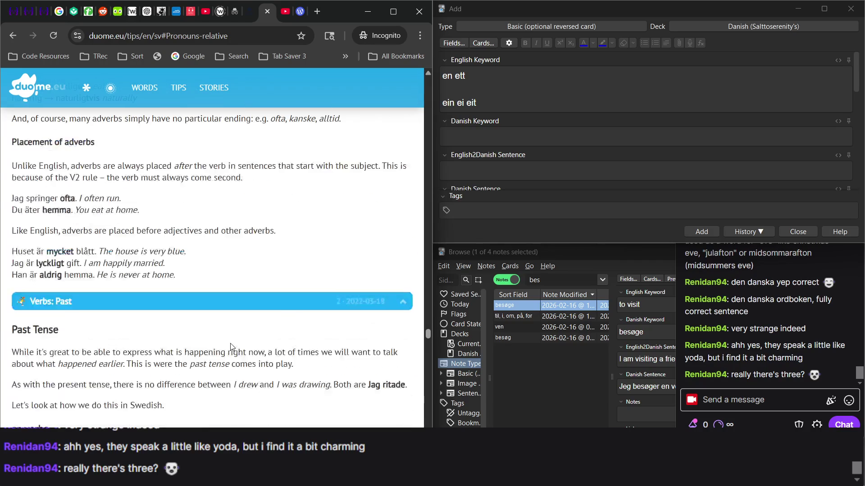
pyautogui.scroll(7, 230, 347)
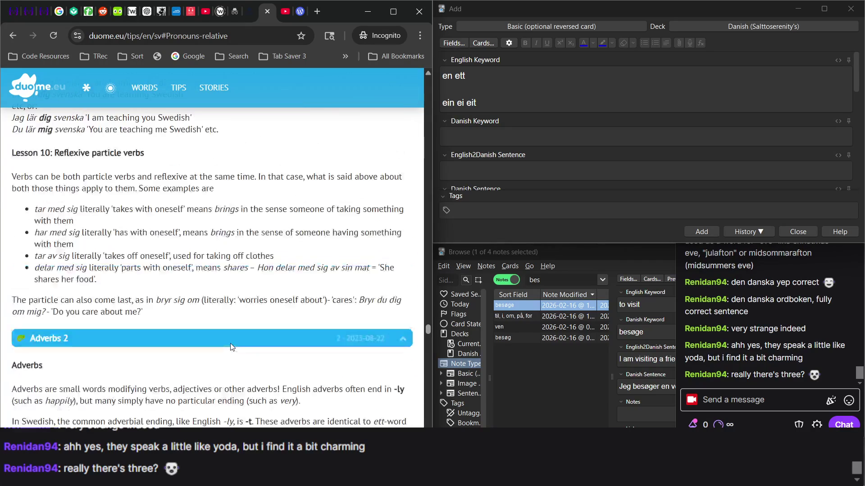
pyautogui.scroll(15, 231, 347)
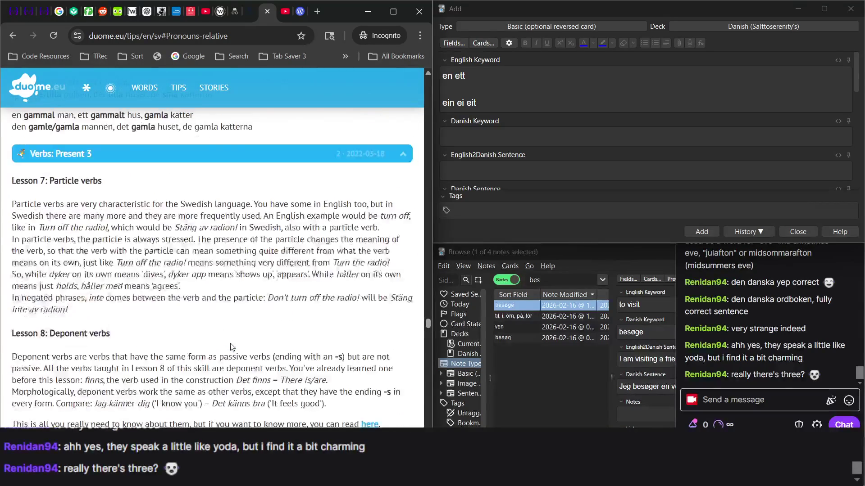
pyautogui.scroll(10, 231, 345)
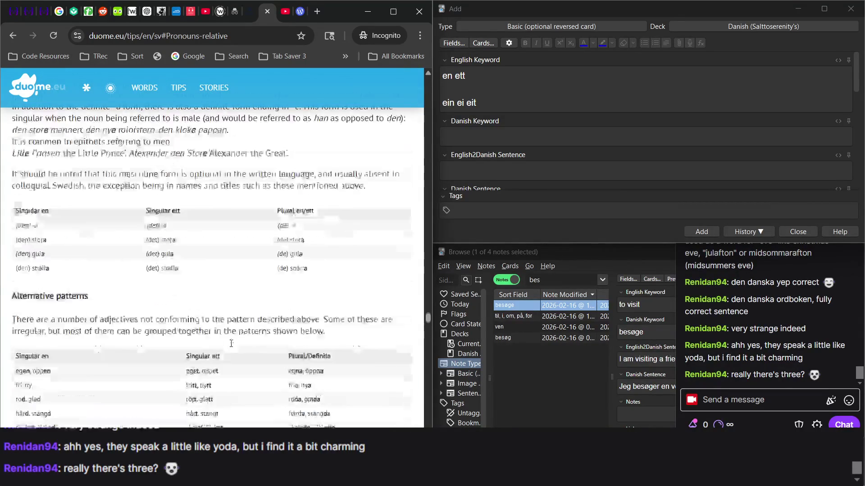
pyautogui.scroll(-4, 231, 343)
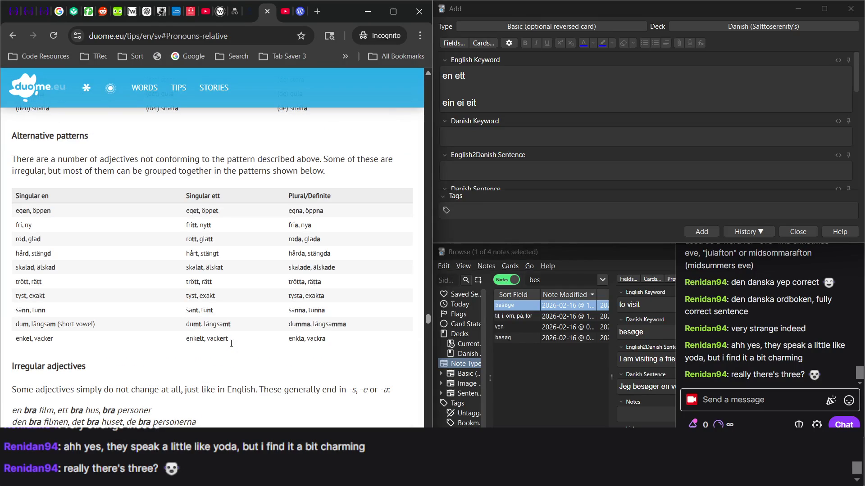
pyautogui.scroll(5, 232, 345)
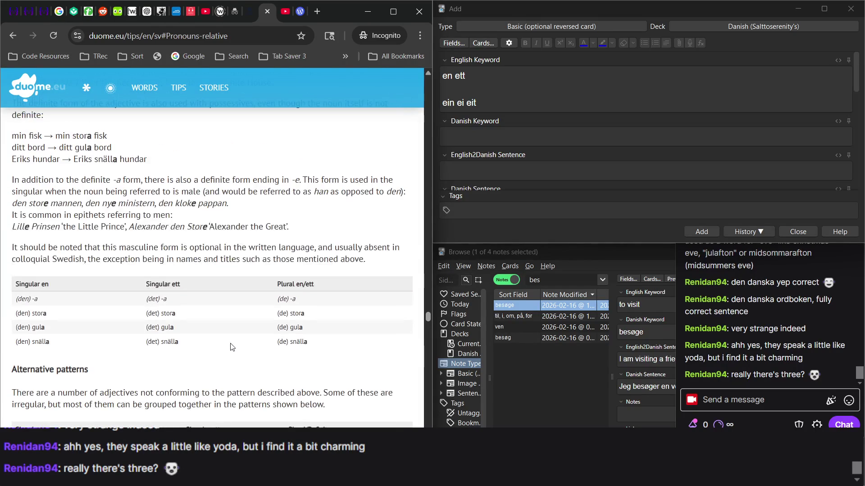
pyautogui.scroll(2, 168, 278)
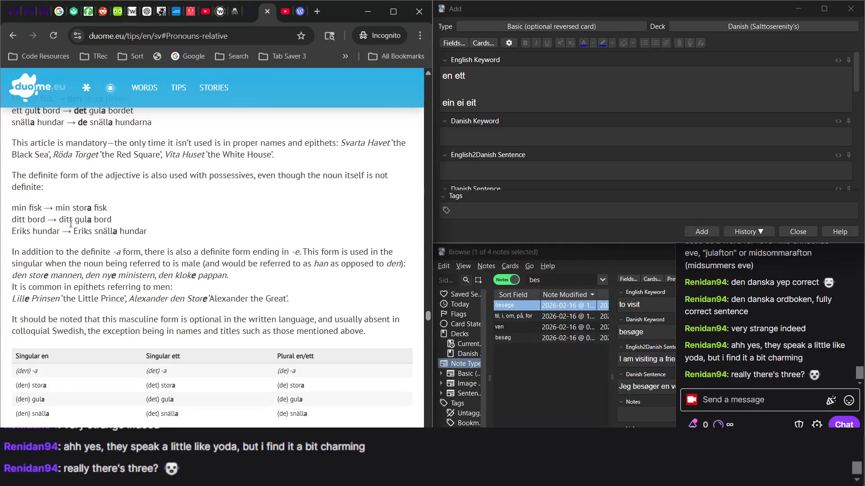
pyautogui.scroll(1, 113, 271)
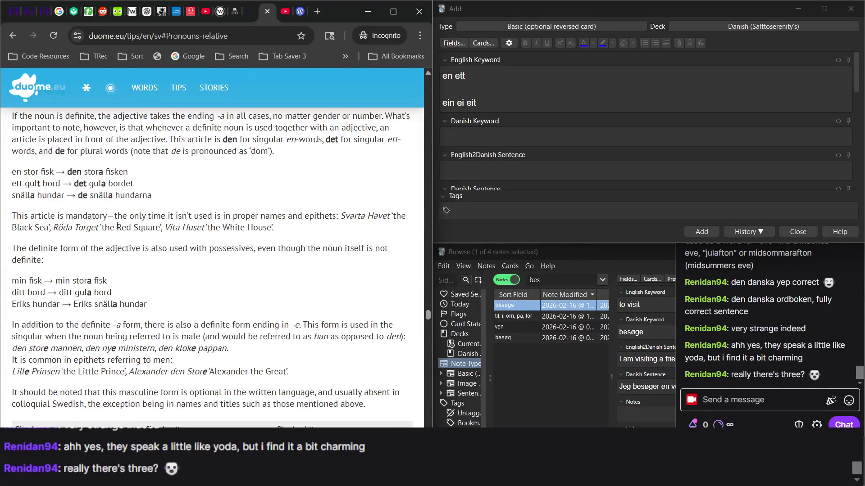
pyautogui.scroll(2, 151, 245)
pyautogui.scroll(-2, 152, 245)
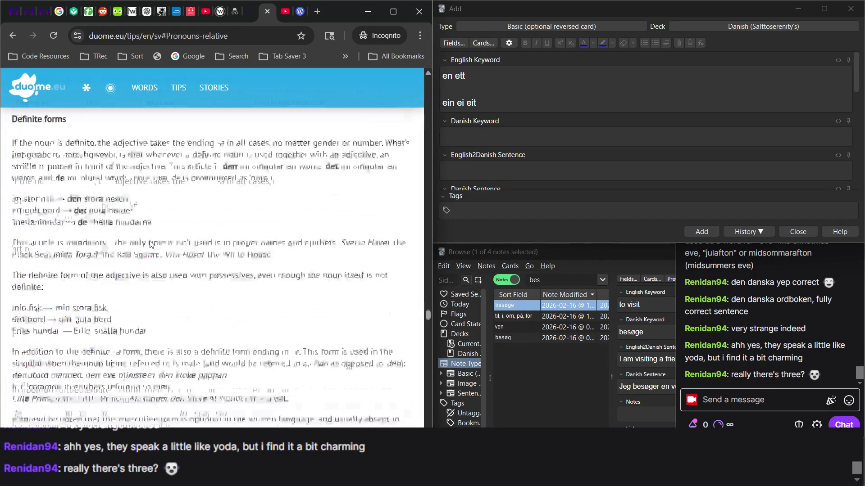
pyautogui.scroll(-6, 152, 245)
pyautogui.scroll(-4, 152, 245)
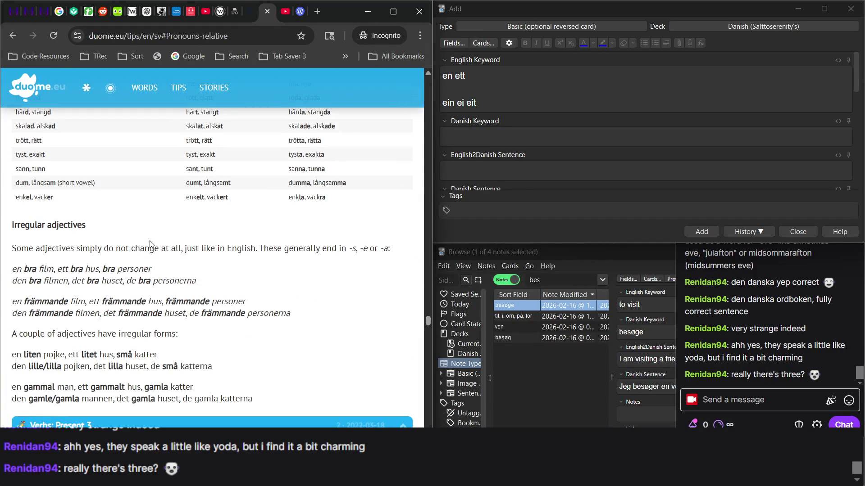
pyautogui.scroll(8, 151, 245)
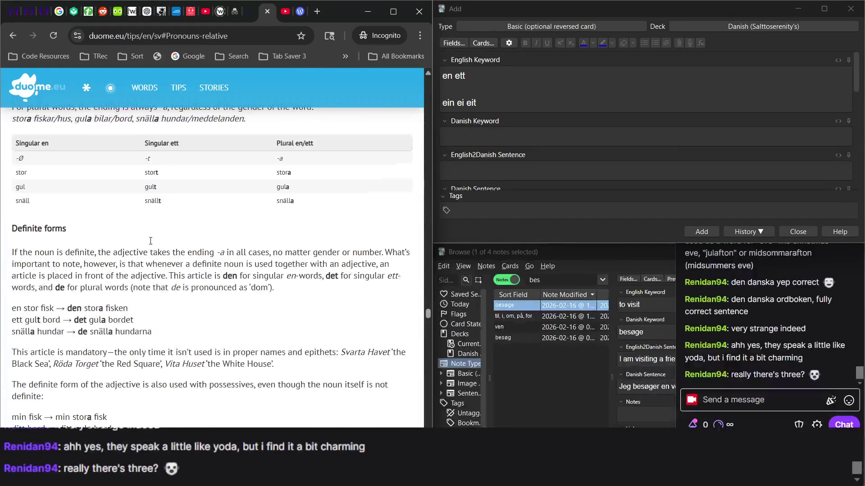
pyautogui.scroll(2, 151, 245)
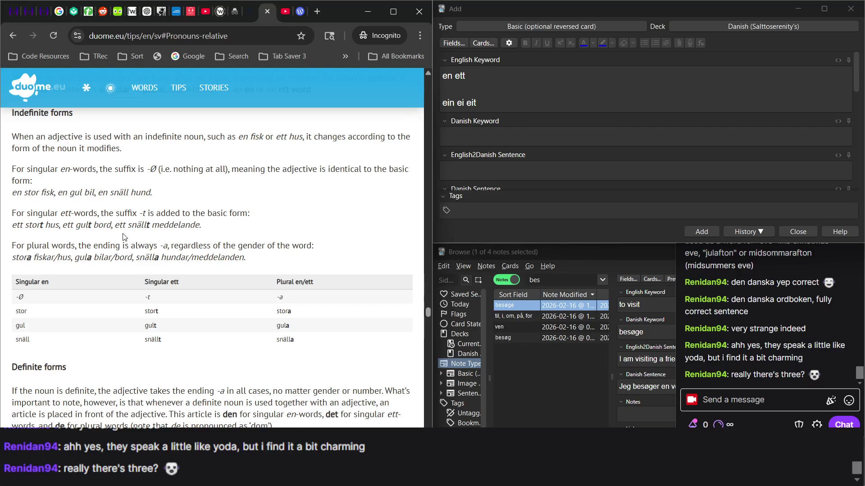
pyautogui.scroll(3, 125, 237)
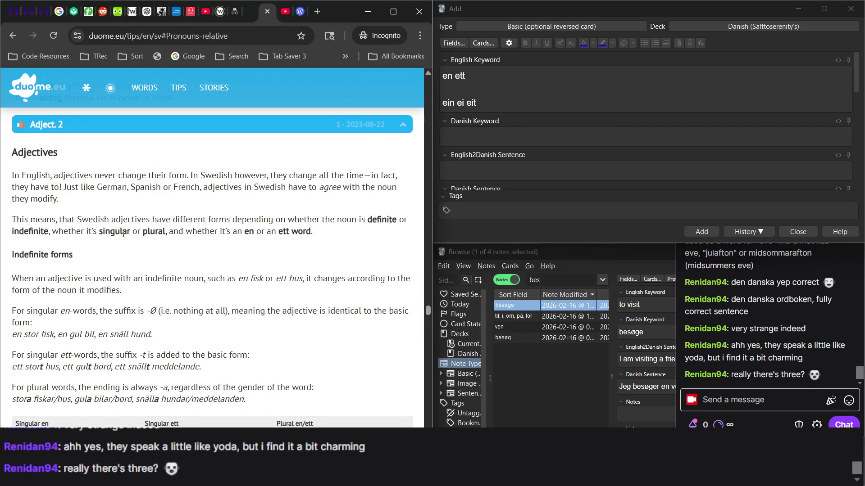
pyautogui.scroll(-3, 123, 234)
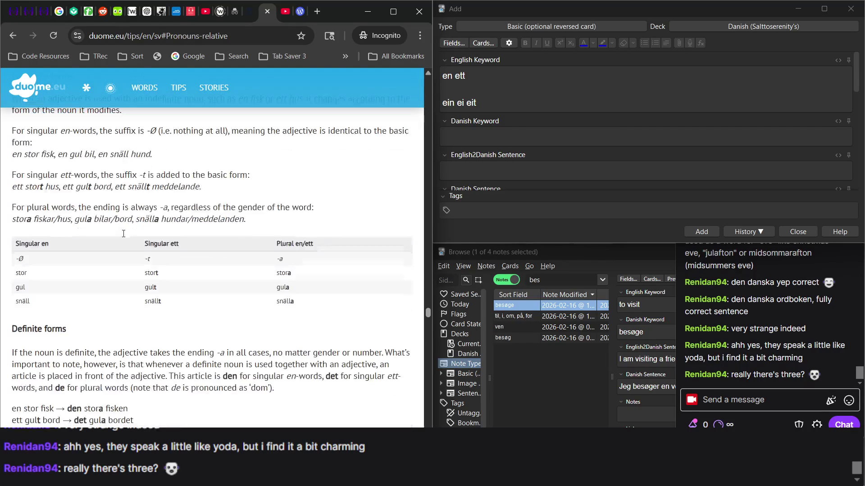
pyautogui.scroll(-3, 124, 236)
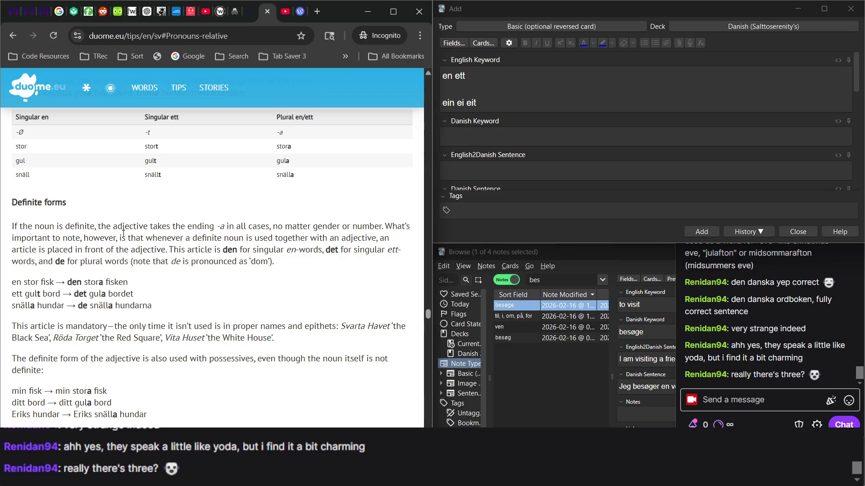
pyautogui.scroll(-4, 124, 233)
pyautogui.scroll(-10, 119, 280)
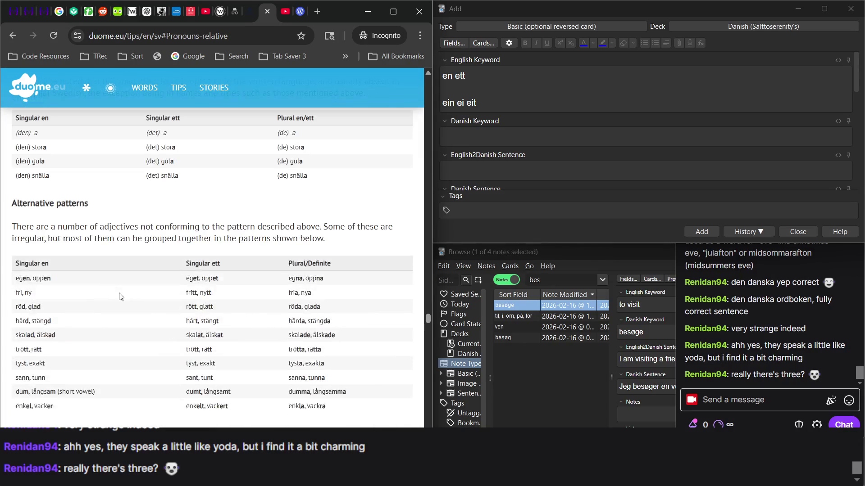
pyautogui.scroll(-15, 119, 294)
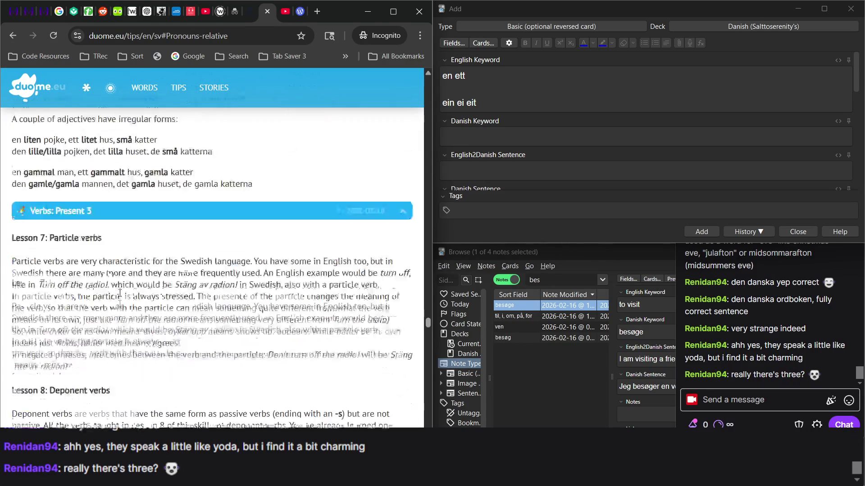
pyautogui.scroll(3, 119, 293)
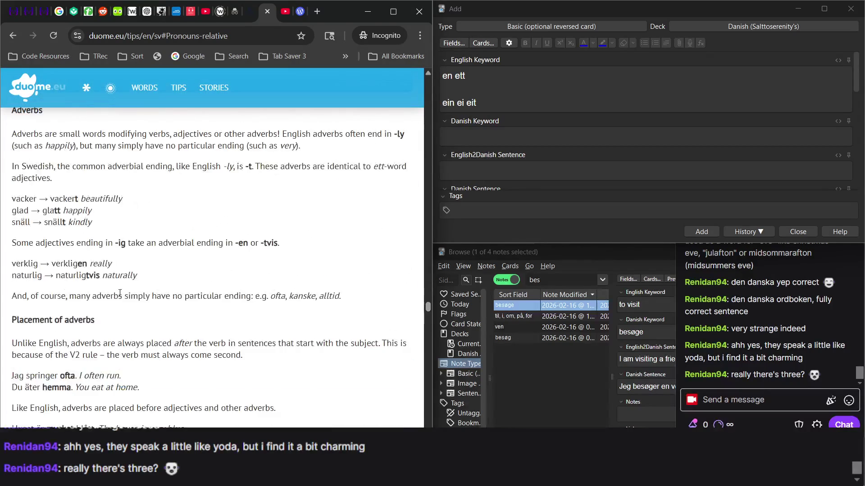
pyautogui.scroll(1, 120, 293)
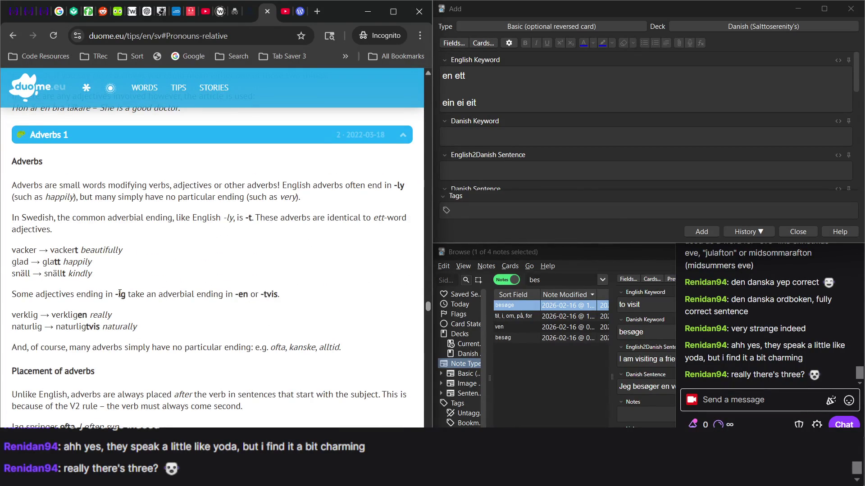
# Step: Search the tips page for 'mascul' and highlight the example phrase 'Lille Prinsen'
pyautogui.hotkey('ctrl', 'f')
pyautogui.write('mas')
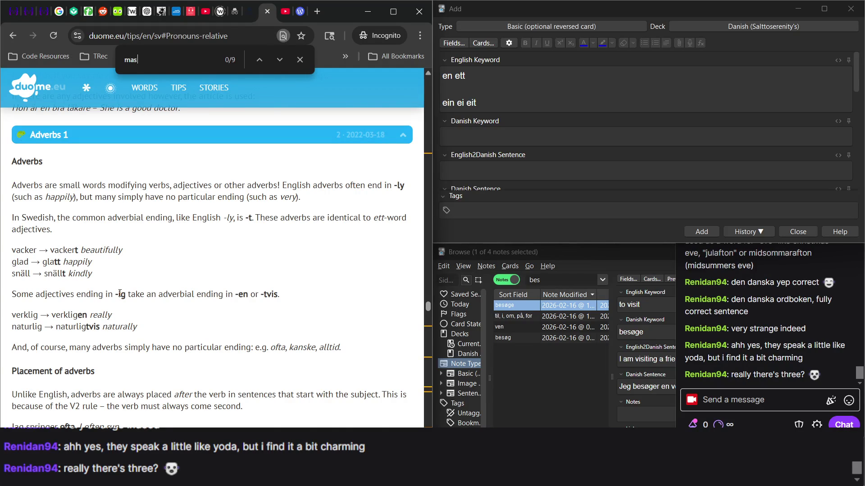
pyautogui.write('cul')
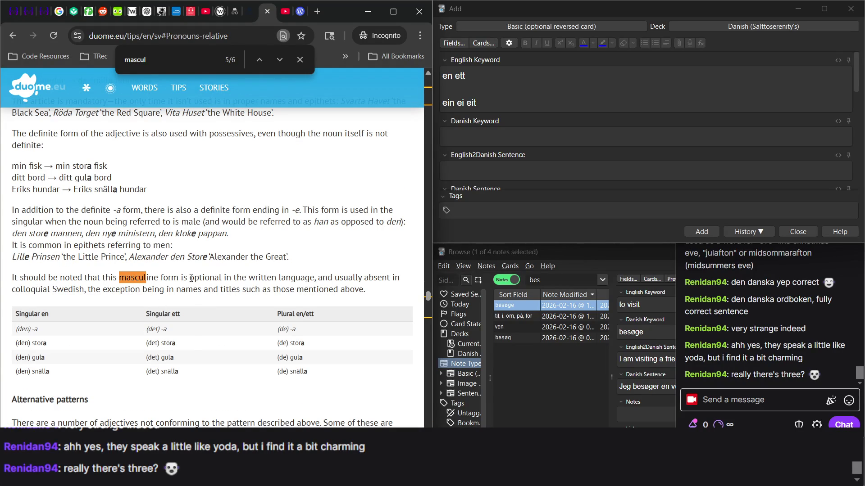
pyautogui.scroll(3, 175, 277)
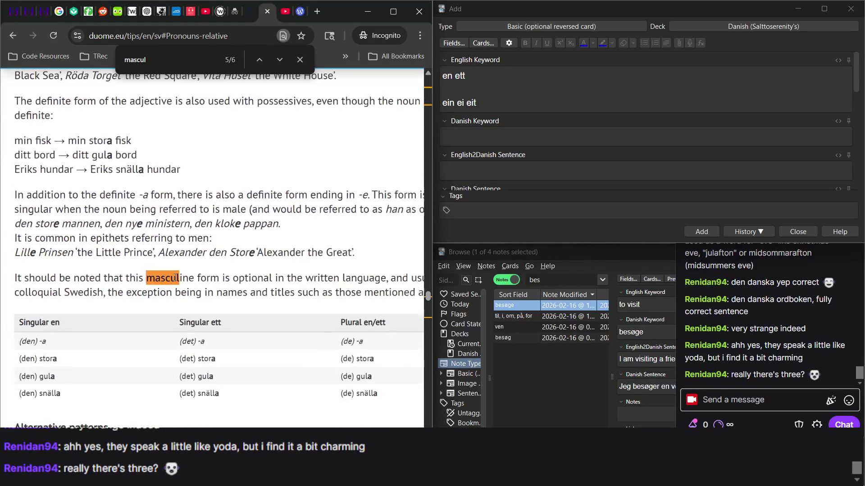
pyautogui.doubleClick(28, 252)
pyautogui.click(46, 266)
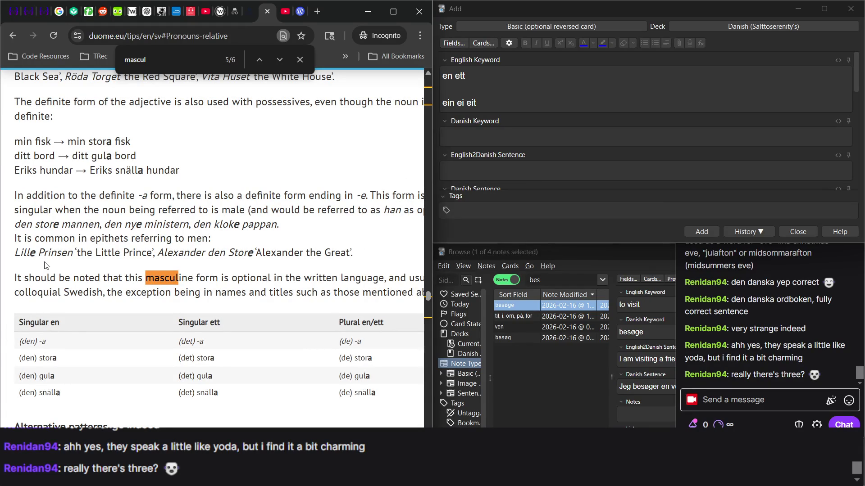
pyautogui.moveTo(14, 253)
pyautogui.mouseDown()
pyautogui.moveTo(74, 252)
pyautogui.moveTo(10, 259)
pyautogui.moveTo(45, 253)
pyautogui.moveTo(36, 253)
pyautogui.mouseUp()
pyautogui.click(74, 251)
pyautogui.click(39, 267)
# Step: Highlight the definite-form ending table, the ending of 'den store', and the (det) -a to (det) gula entries
pyautogui.scroll(2, 68, 270)
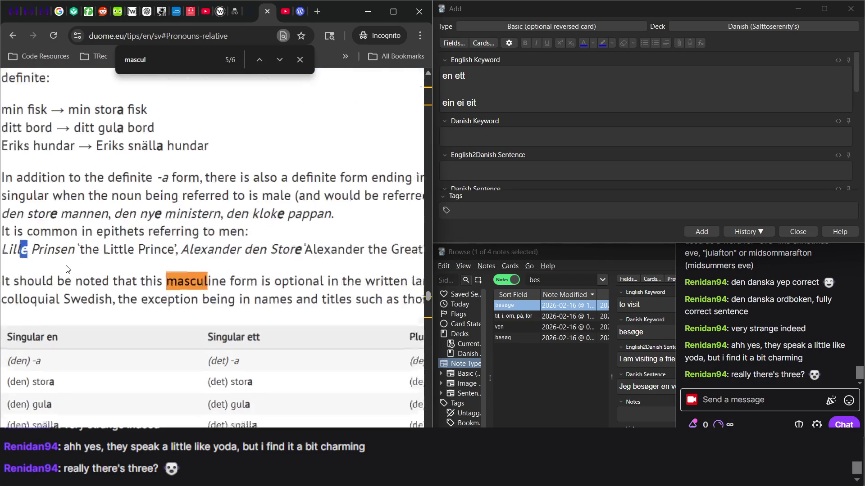
pyautogui.scroll(-1, 68, 269)
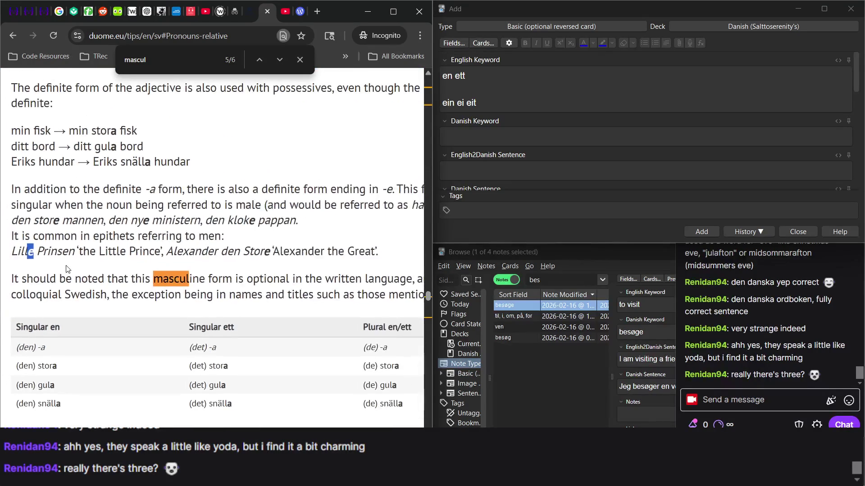
pyautogui.scroll(-1, 67, 269)
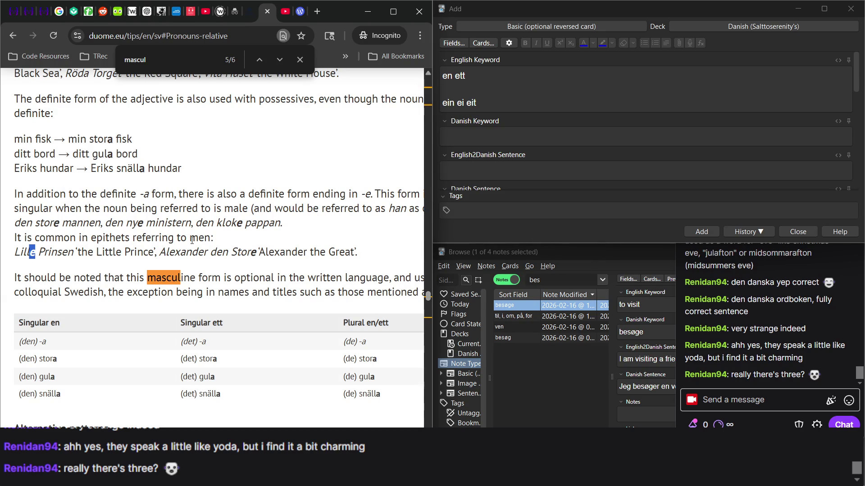
pyautogui.hscroll(1, 192, 240)
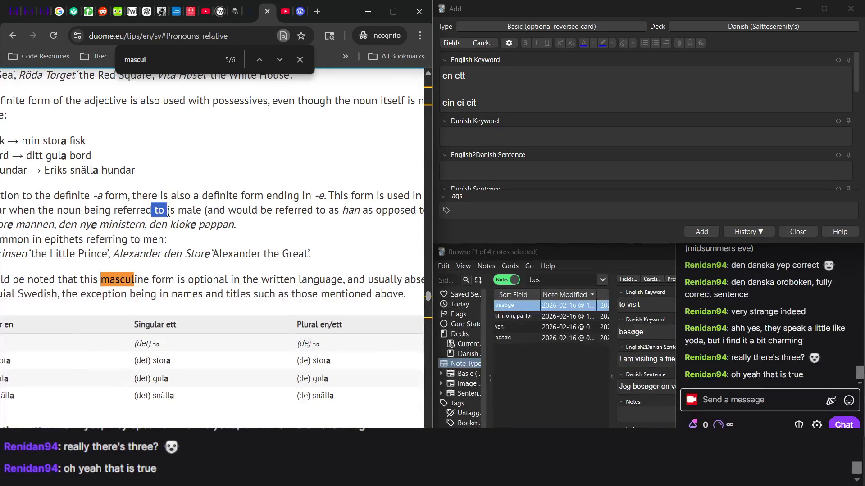
pyautogui.moveTo(152, 210); pyautogui.dragTo(237, 244)
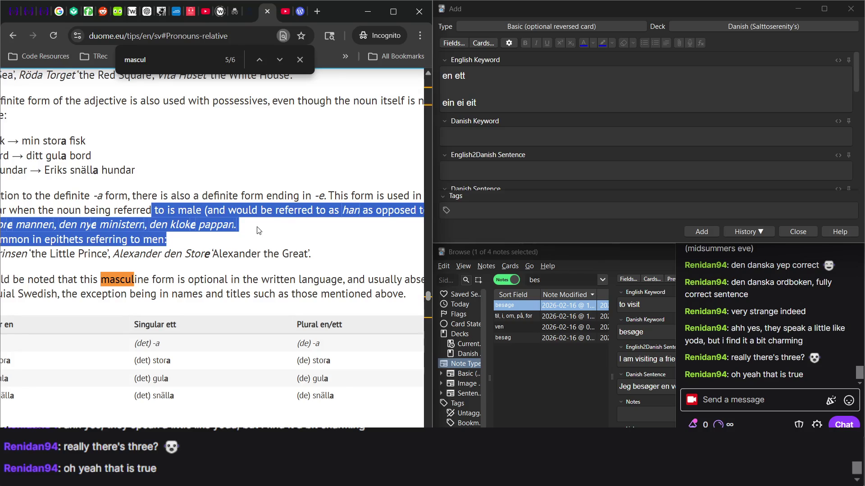
pyautogui.hscroll(-1, 259, 231)
pyautogui.click(175, 224)
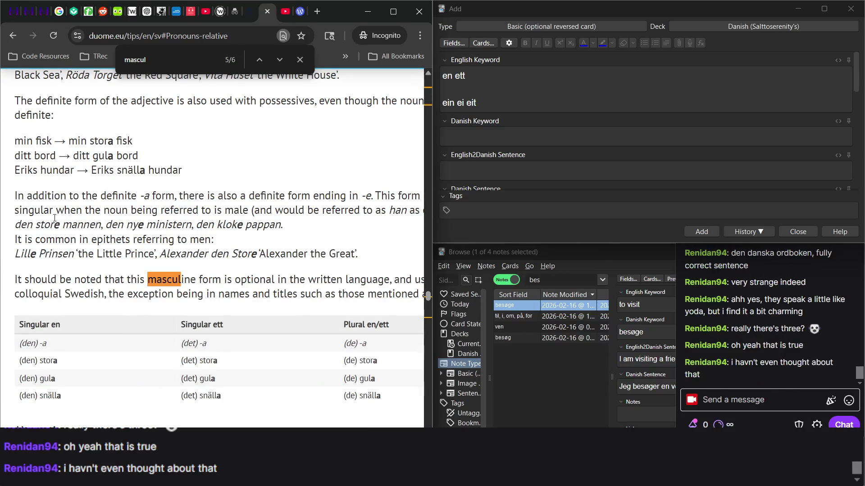
pyautogui.moveTo(40, 227); pyautogui.dragTo(66, 229)
pyautogui.click(183, 272)
pyautogui.scroll(-2, 203, 293)
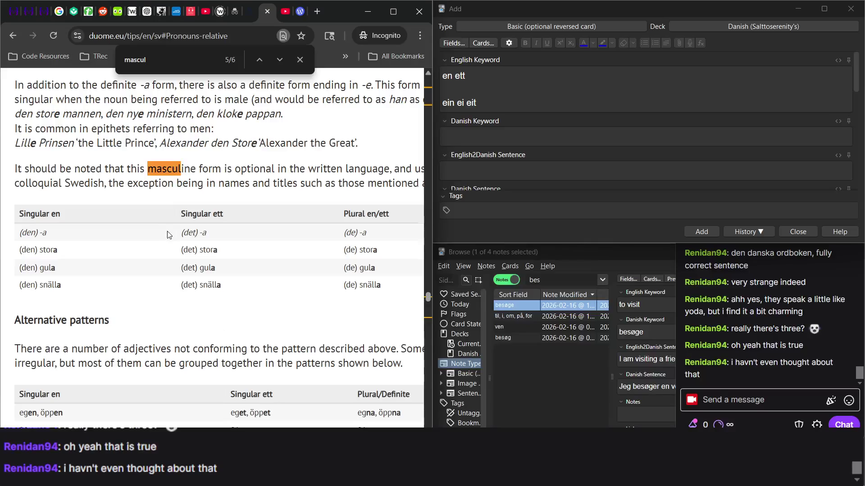
pyautogui.moveTo(56, 235)
pyautogui.mouseDown()
pyautogui.moveTo(225, 284)
pyautogui.moveTo(262, 274)
pyautogui.mouseUp()
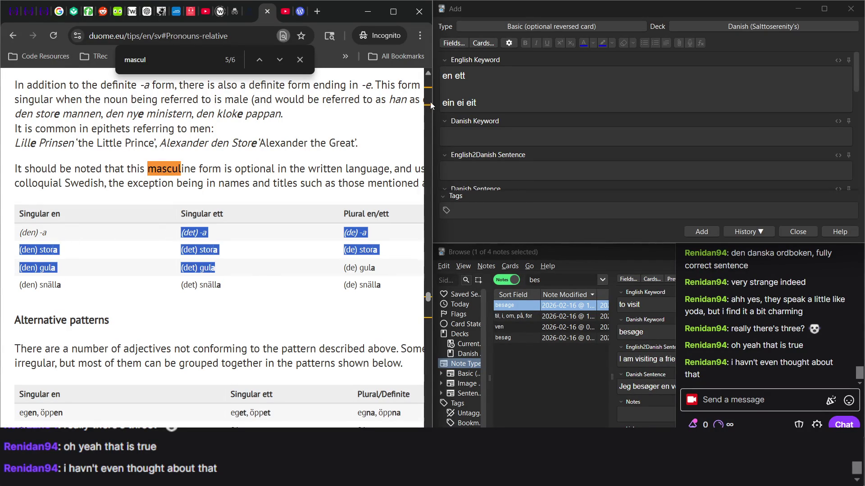
pyautogui.click(491, 101)
# Step: Compare the 'ein ei eit' keyword line with the masculine-form paragraph on the tips page
pyautogui.tripleClick(490, 100)
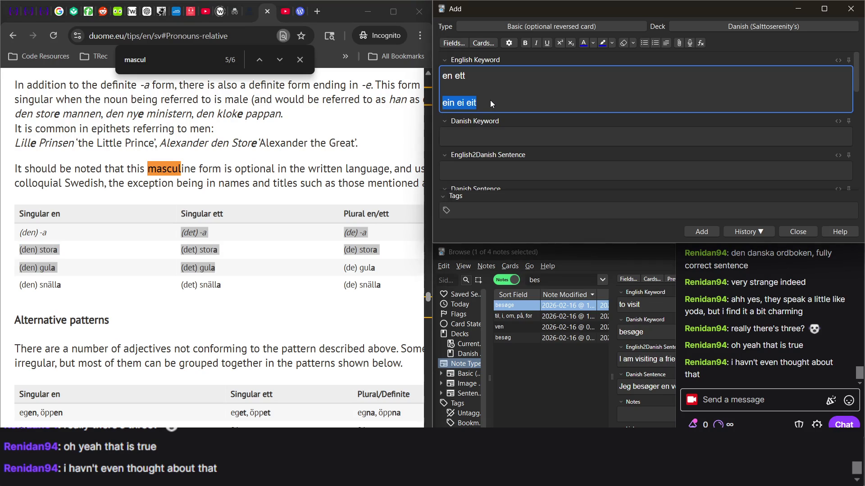
pyautogui.click(490, 100)
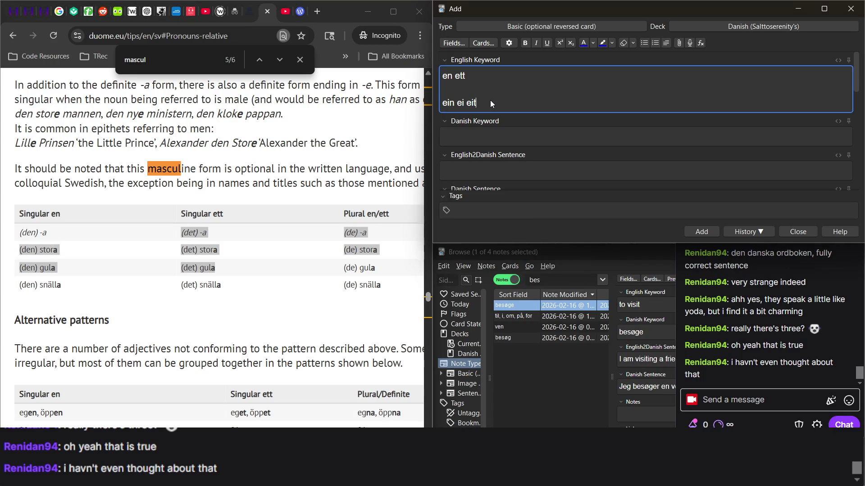
pyautogui.click(467, 103)
pyautogui.doubleClick(157, 167)
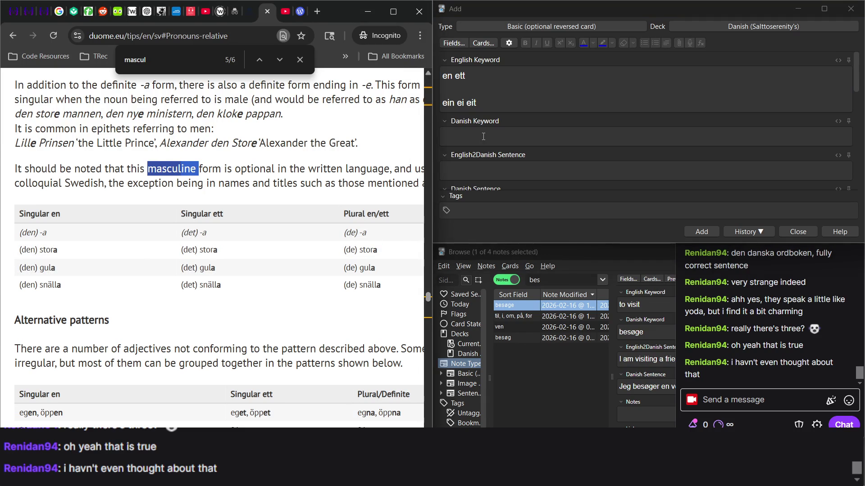
pyautogui.tripleClick(457, 100)
pyautogui.scroll(1, 367, 174)
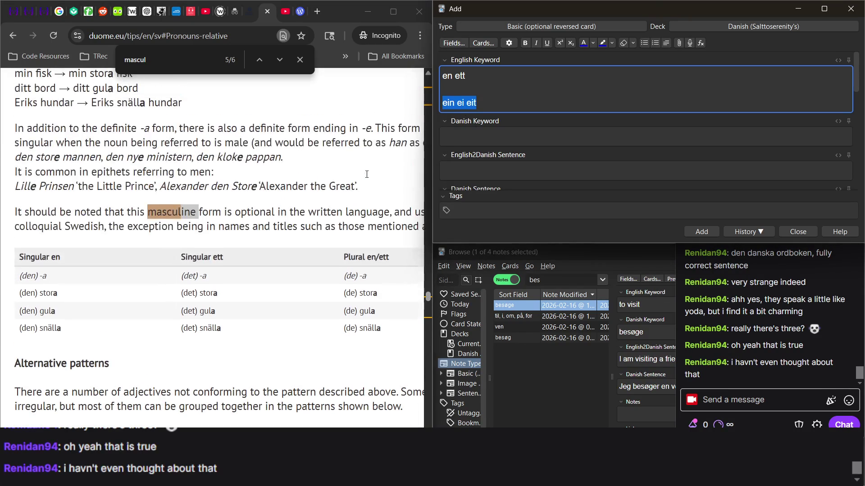
pyautogui.doubleClick(297, 212)
pyautogui.click(188, 213)
pyautogui.tripleClick(188, 212)
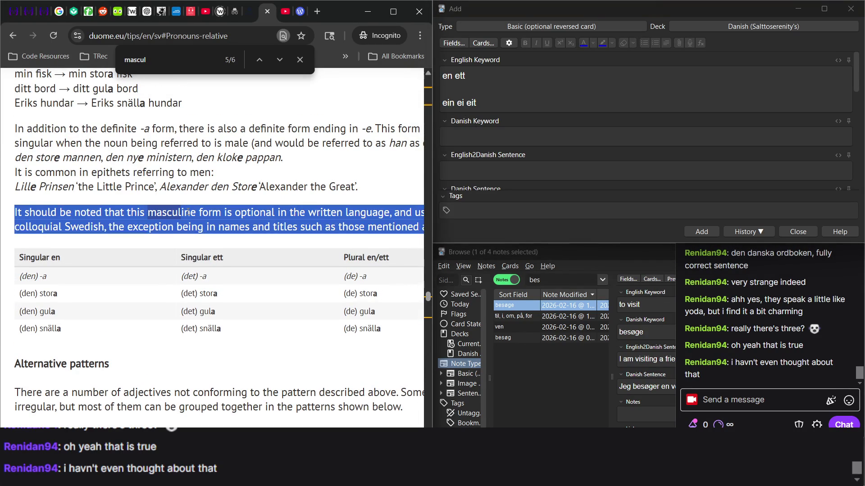
# Step: Select the 'ein ei eit' line and erase the English Keyword text with Backspace
pyautogui.doubleClick(472, 103)
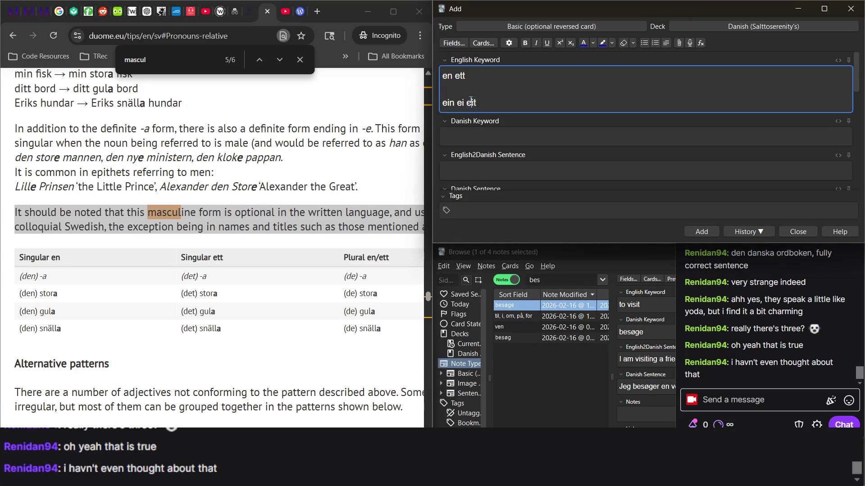
pyautogui.tripleClick(471, 103)
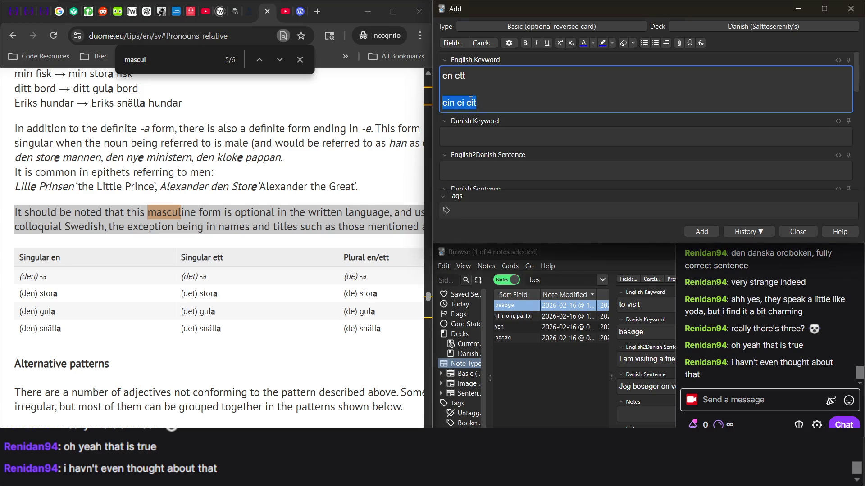
pyautogui.click(303, 139)
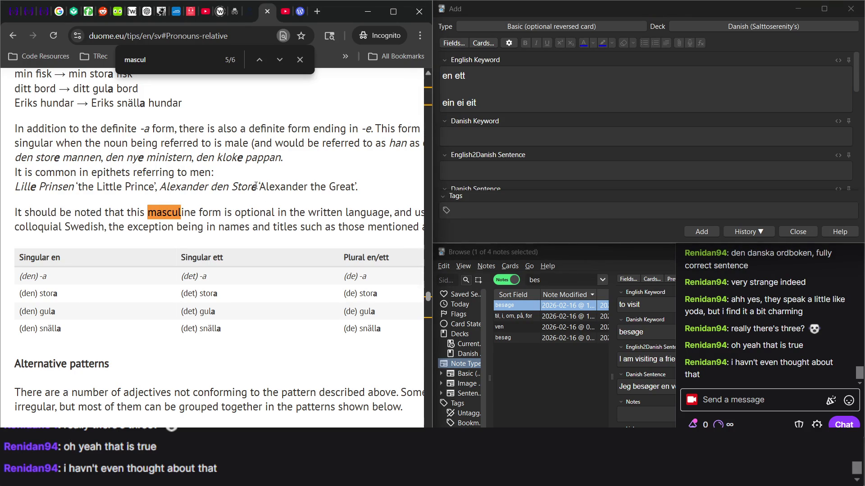
pyautogui.click(476, 103)
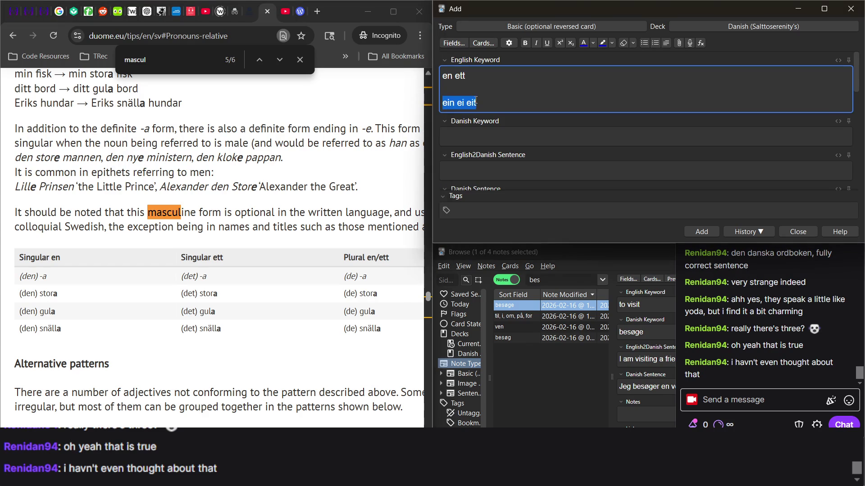
pyautogui.press('BackSpace')
pyautogui.press('BackSpace')
pyautogui.press('BackSpace')
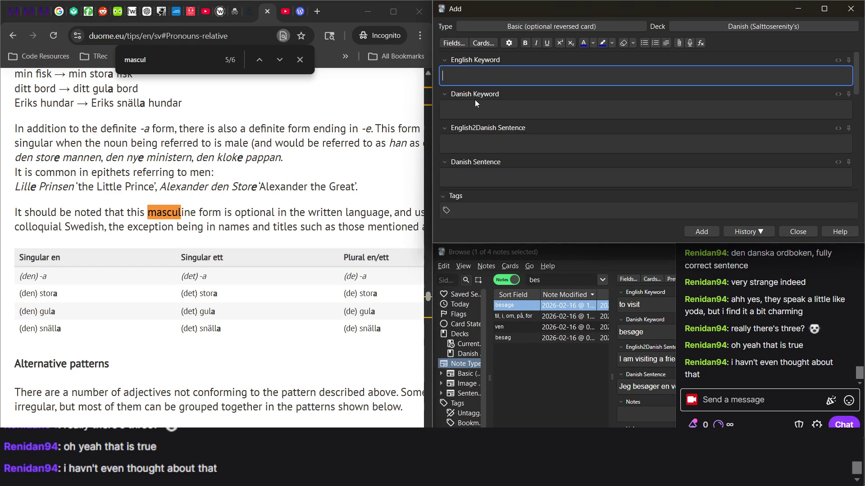
# Step: Close the duome.eu page search and play the Duolingo sentence audio
pyautogui.click(295, 79)
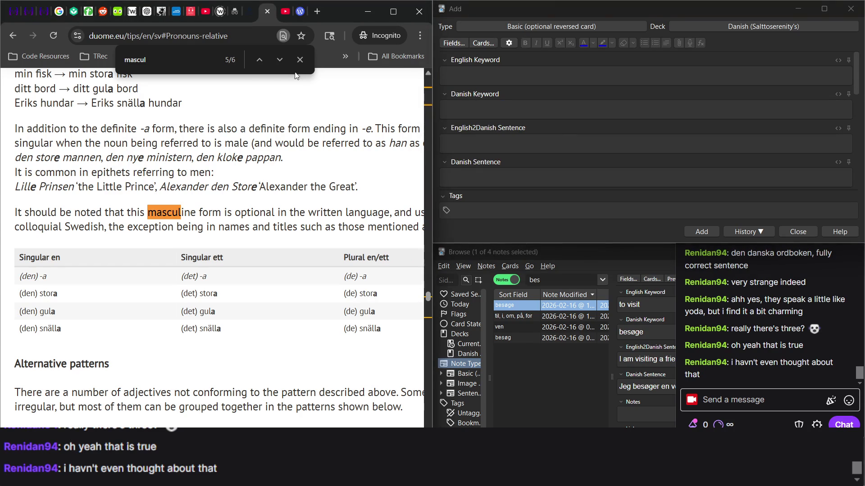
pyautogui.click(299, 61)
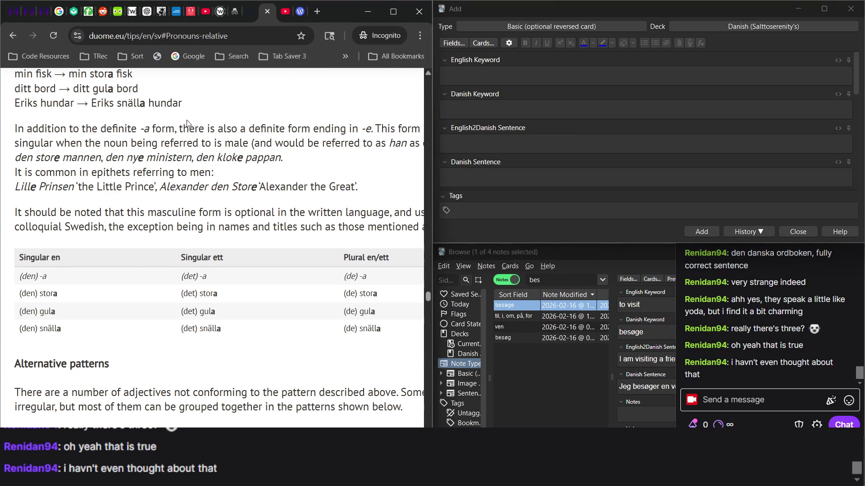
pyautogui.click(118, 13)
pyautogui.click(182, 190)
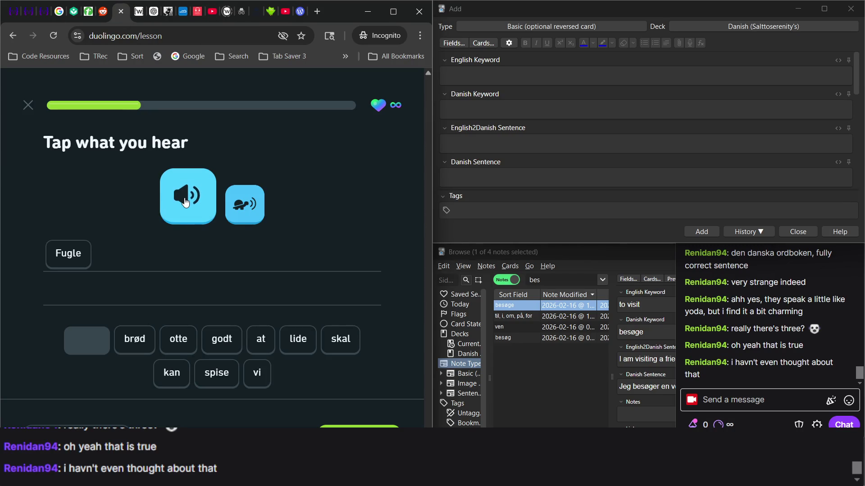
# Step: Complete 'Fugle kan godt lide at spise brød' with the word tiles and check the answer
pyautogui.click(171, 374)
pyautogui.click(226, 350)
pyautogui.click(295, 343)
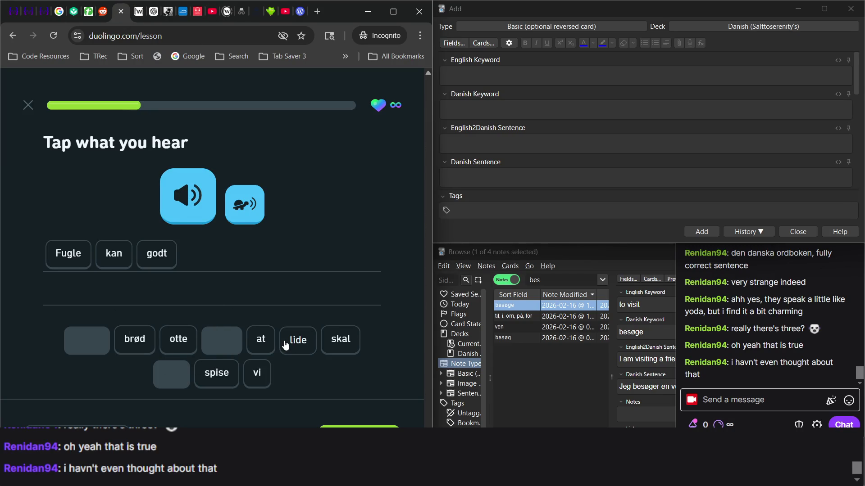
pyautogui.click(260, 346)
pyautogui.click(219, 376)
pyautogui.click(136, 342)
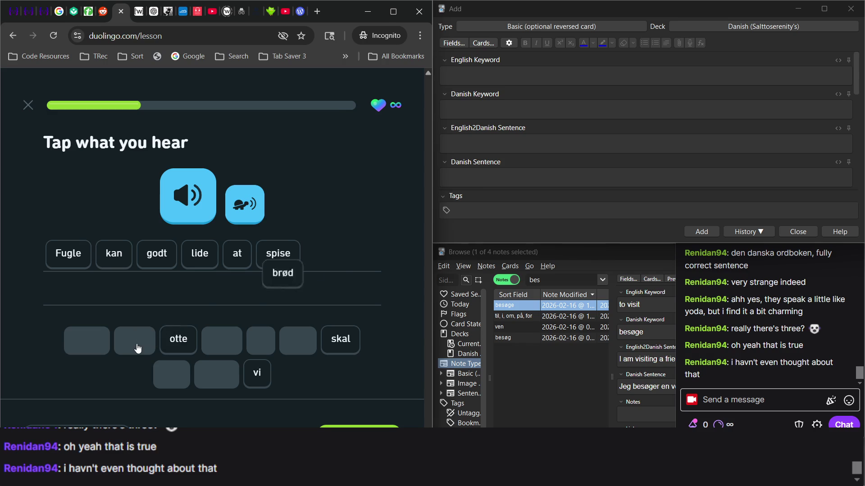
pyautogui.click(342, 426)
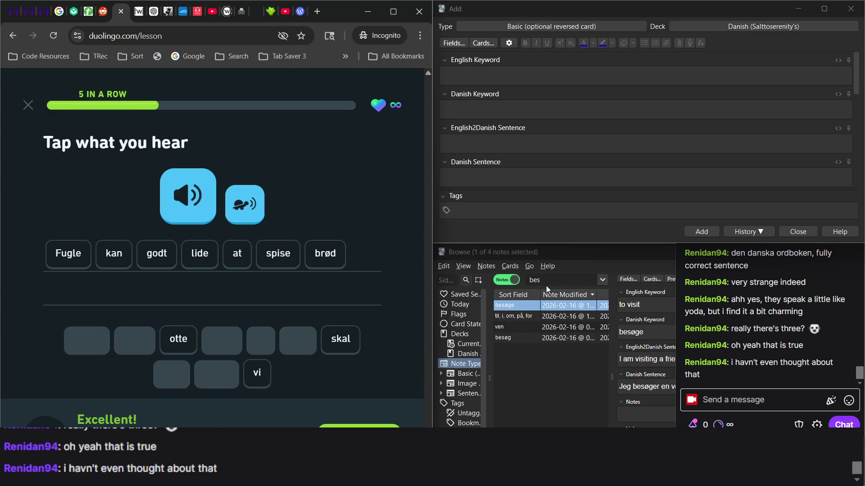
pyautogui.click(547, 288)
pyautogui.doubleClick(538, 280)
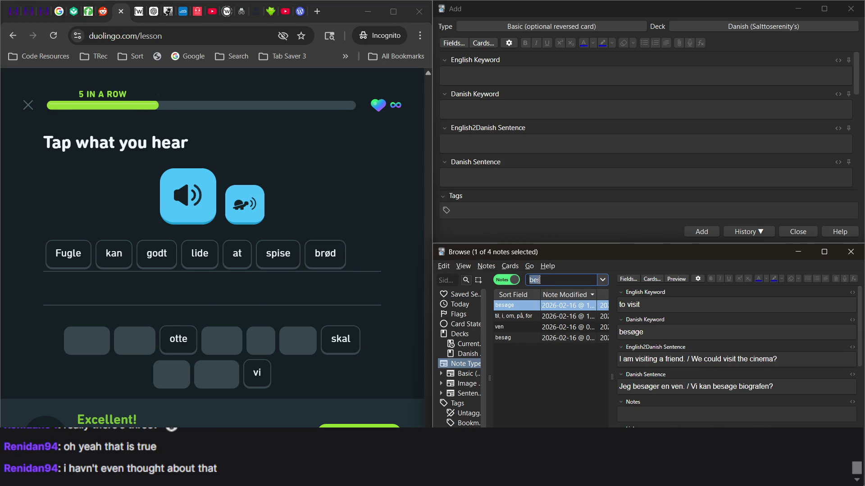
# Step: Search for 'fugl' and append '/ Birds like to eat bread.' to its English2Danish Sentence
pyautogui.write('fugl')
pyautogui.press('Return')
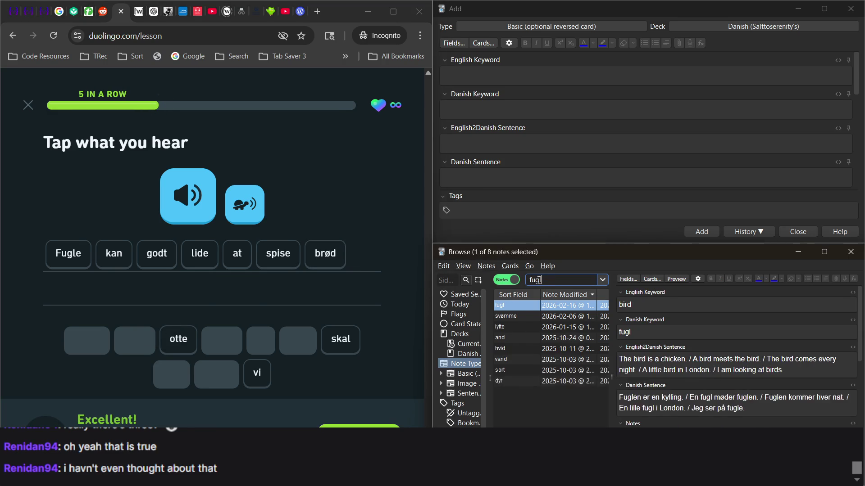
pyautogui.click(800, 370)
pyautogui.write('/')
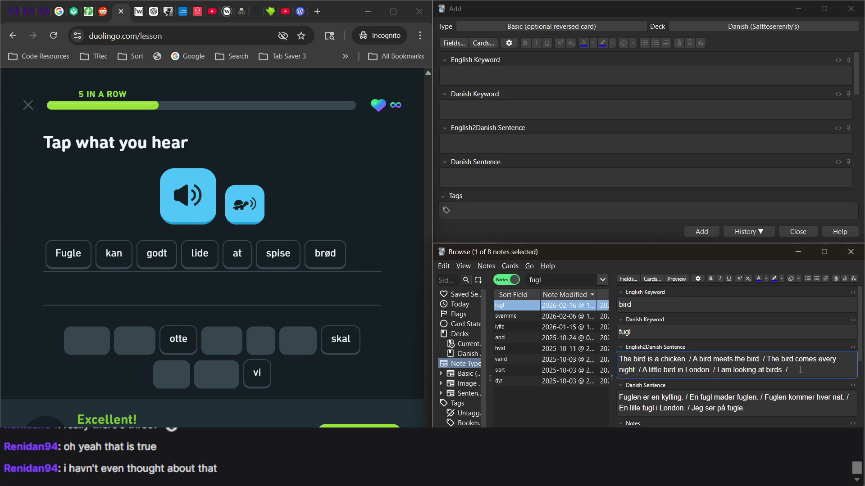
pyautogui.write(' Birds like ')
pyautogui.write('to')
pyautogui.write(' eat bread.')
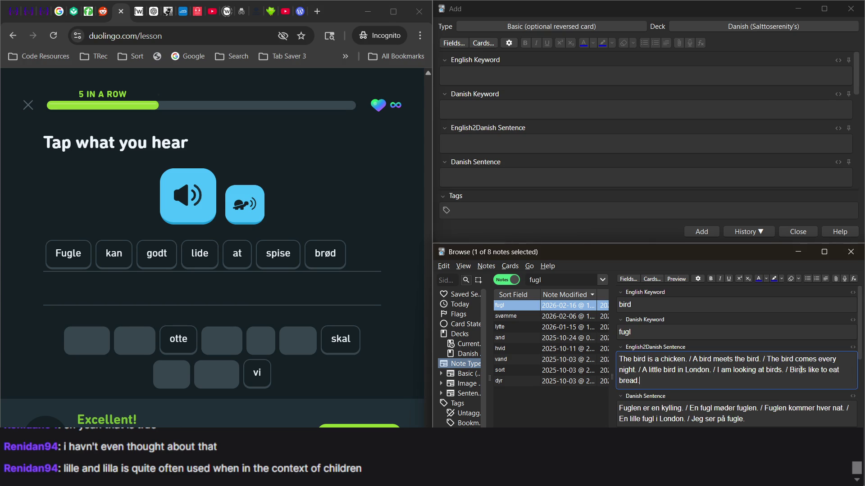
pyautogui.click(786, 418)
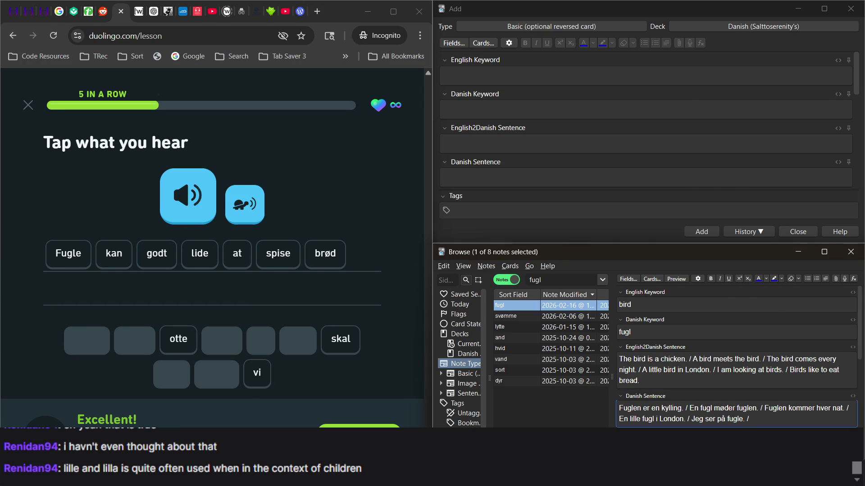
pyautogui.hotkey('alt', 'Tab')
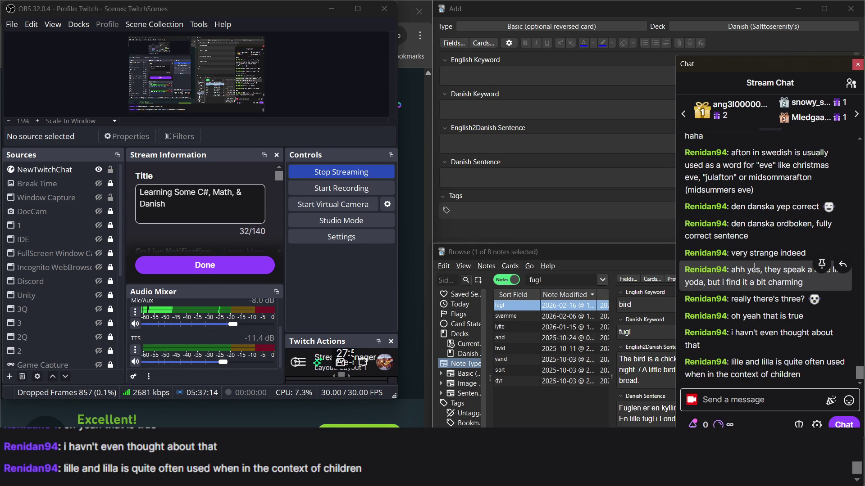
# Step: Continue the fugl note's Danish Sentence with 'Fugle kan godt lide at spise brød'
pyautogui.click(412, 266)
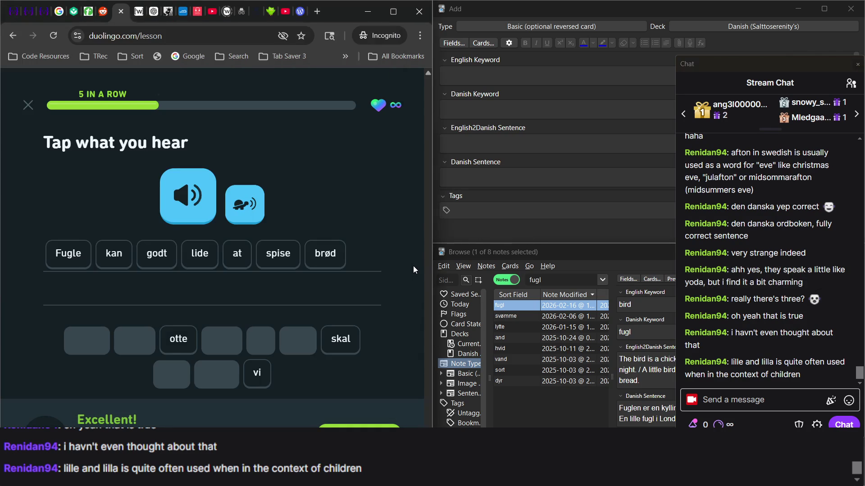
pyautogui.click(552, 425)
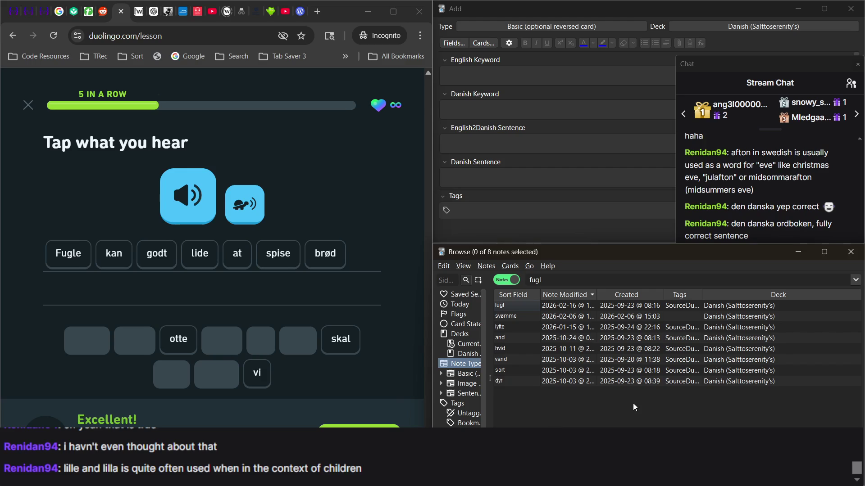
pyautogui.click(552, 310)
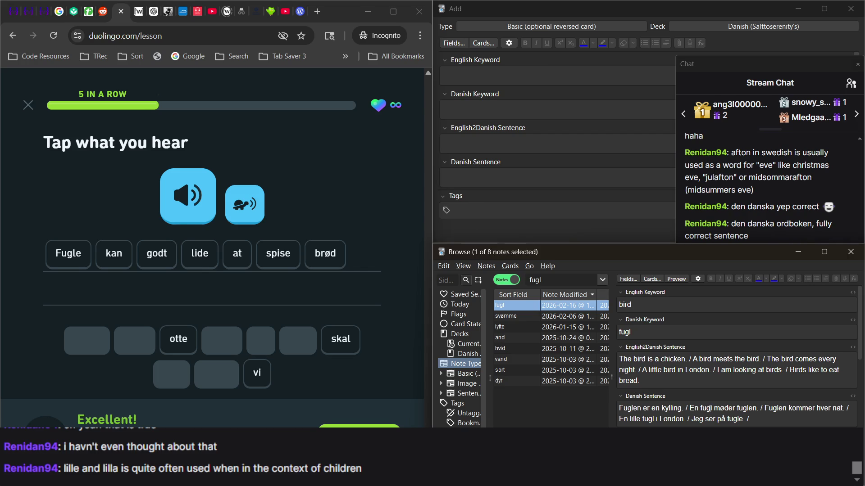
pyautogui.click(757, 422)
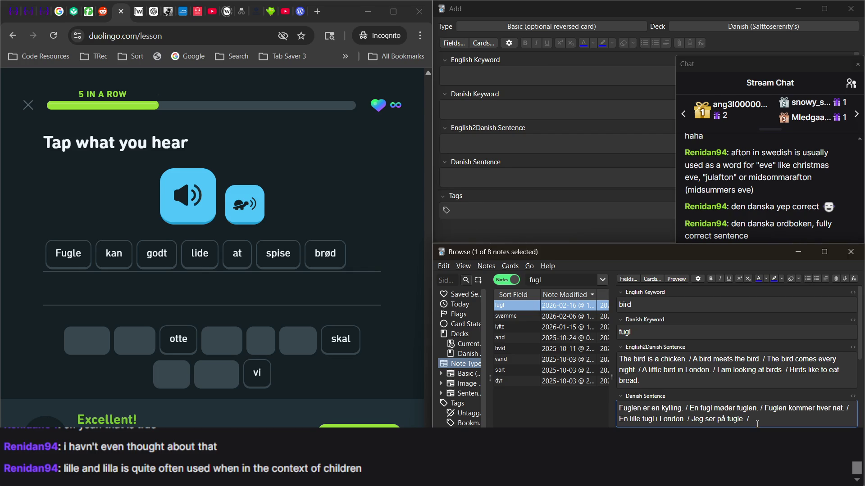
pyautogui.write('Fugle')
pyautogui.write(' kan godt')
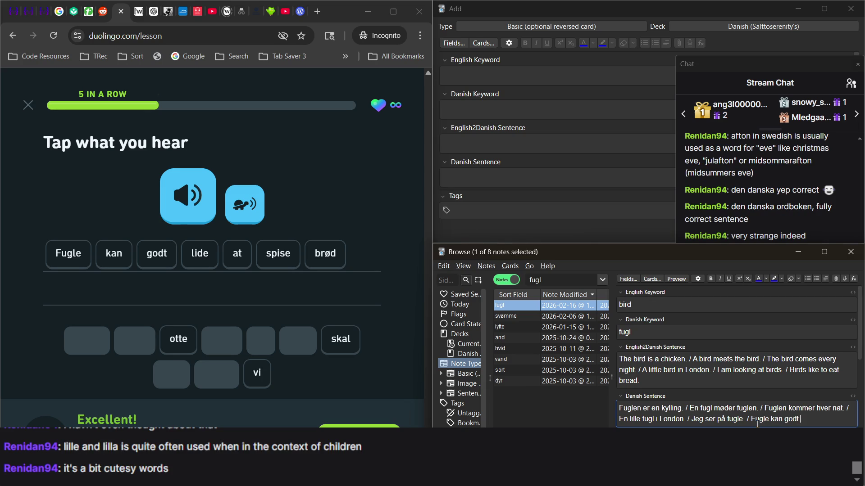
pyautogui.write(' lide at spise ')
pyautogui.write('brø')
pyautogui.write('d')
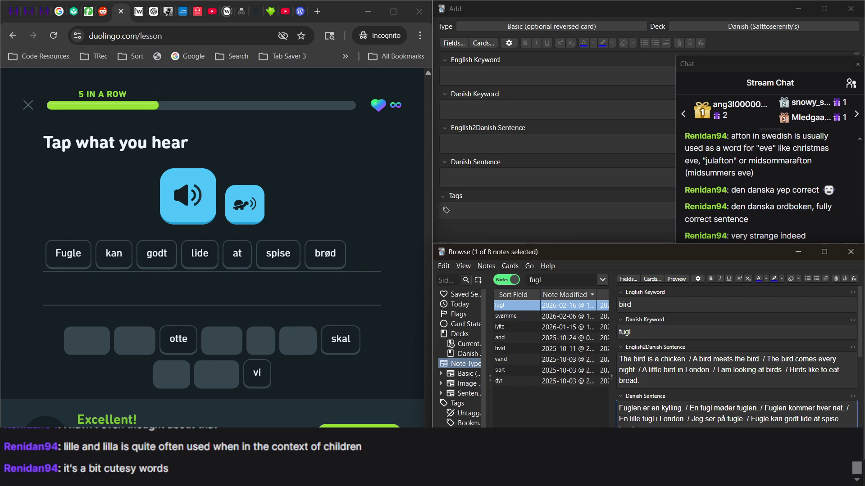
# Step: Advance Duolingo to the speaking exercise and start recording the sentence
pyautogui.moveTo(619, 478)
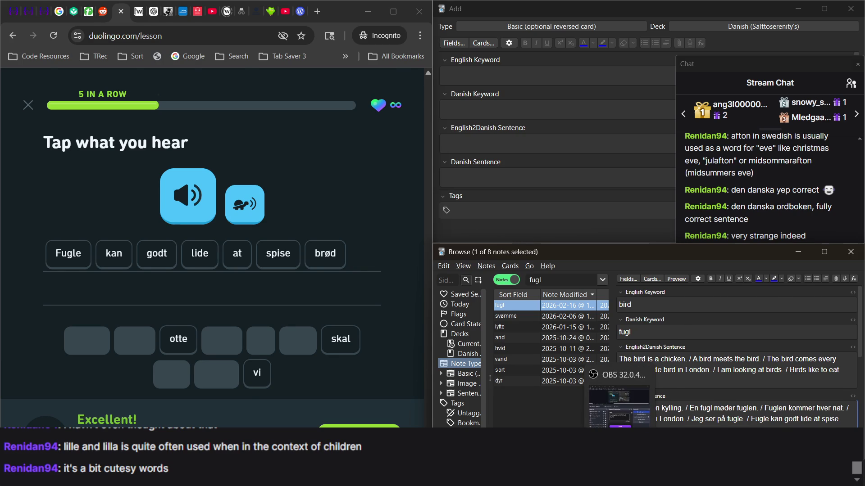
pyautogui.click(620, 405)
pyautogui.click(580, 415)
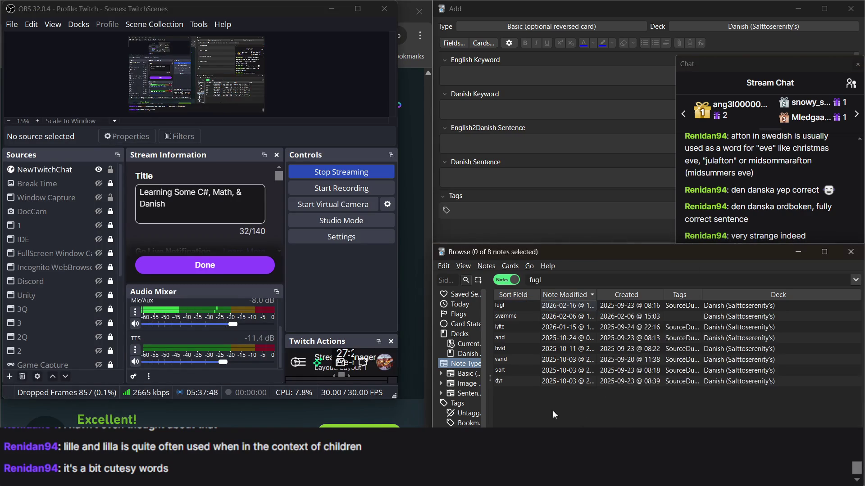
pyautogui.click(420, 371)
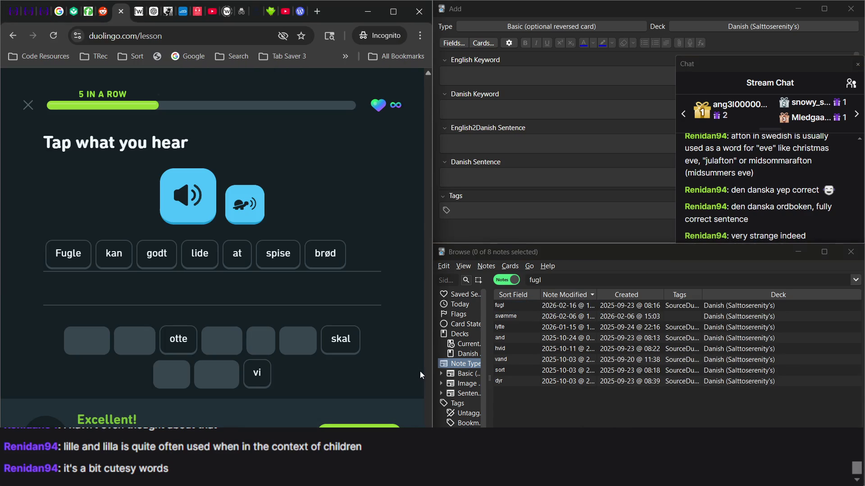
pyautogui.click(549, 307)
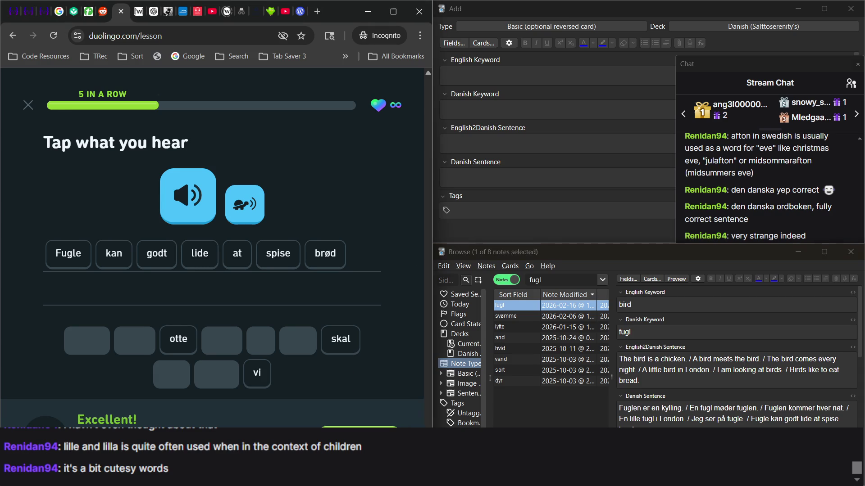
pyautogui.press('Return')
pyautogui.click(324, 319)
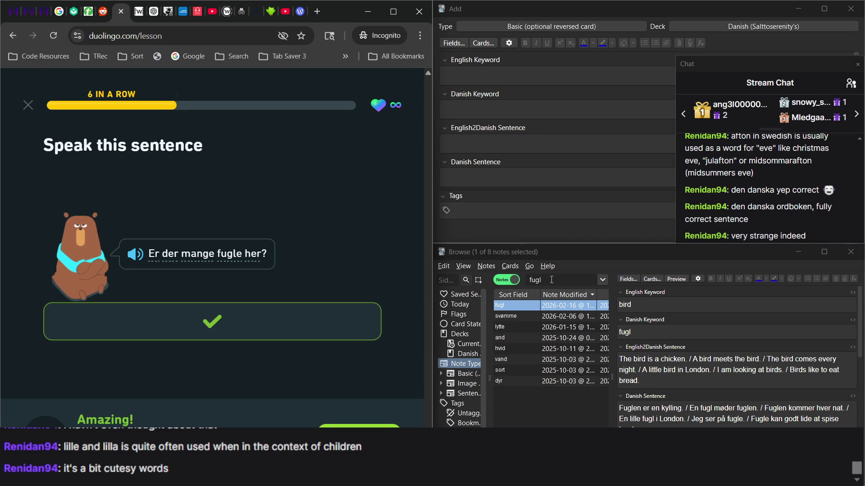
# Step: Append '/ Are there many birds here' to the fugl English sentences and begin the Danish 'der mange'
pyautogui.click(657, 382)
pyautogui.write('/ Are there many birds here?')
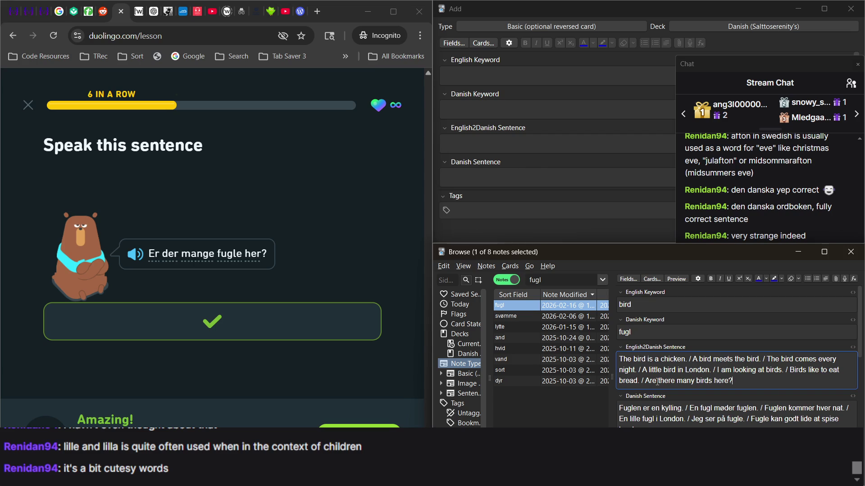
pyautogui.press('Tab')
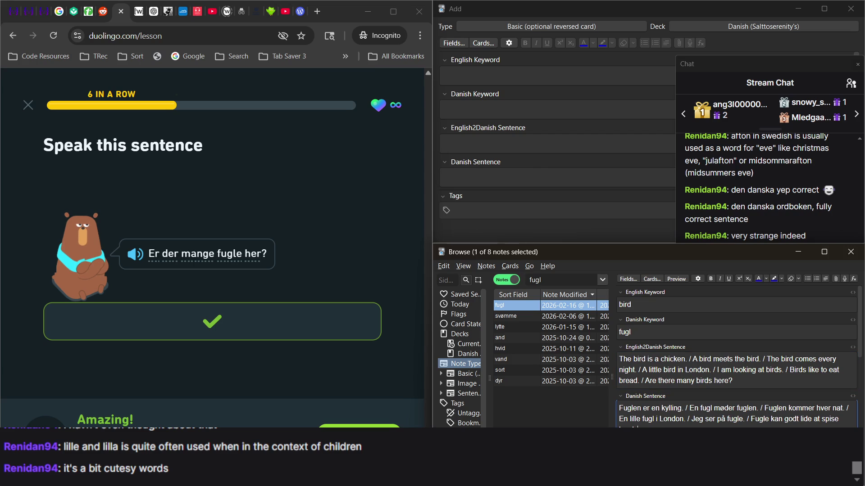
pyautogui.write('der')
pyautogui.write(' man')
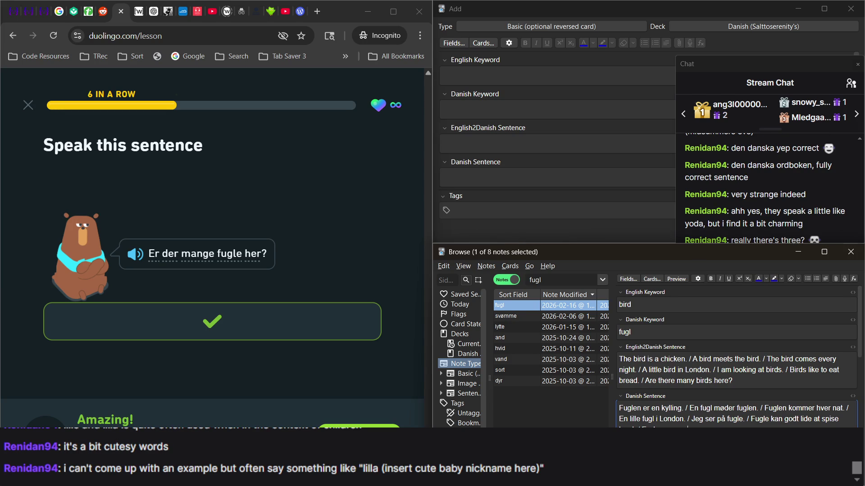
pyautogui.write('ge')
# Step: Return to the Duolingo lesson and continue to the next exercise
pyautogui.hotkey('alt', 'Tab')
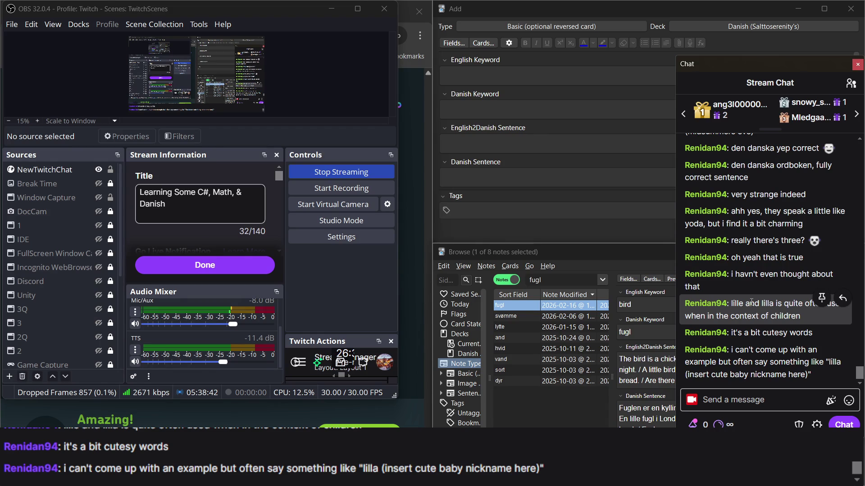
pyautogui.click(417, 334)
pyautogui.click(586, 406)
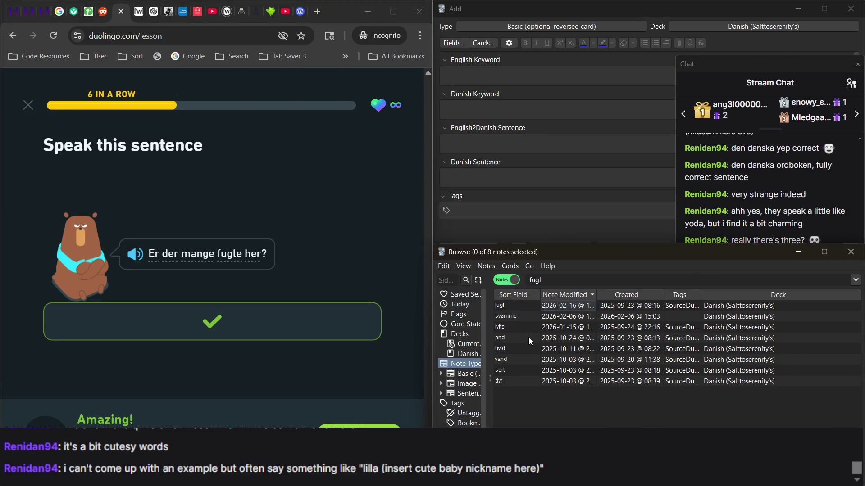
pyautogui.click(510, 307)
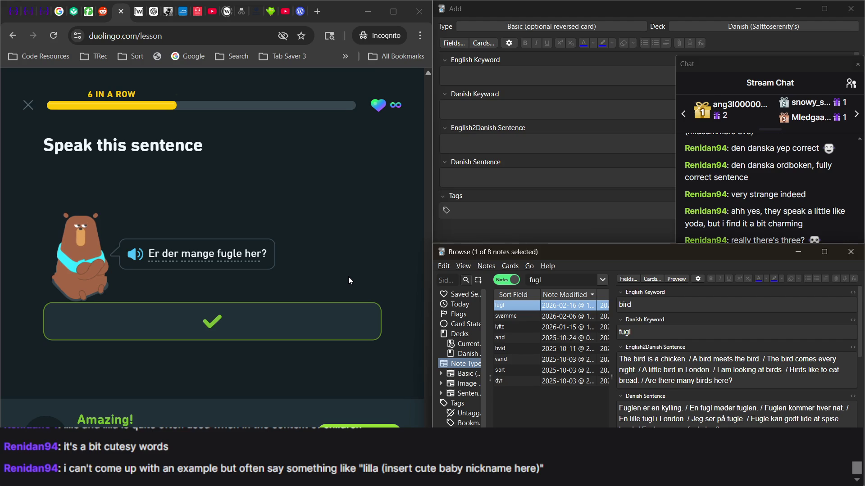
pyautogui.click(361, 433)
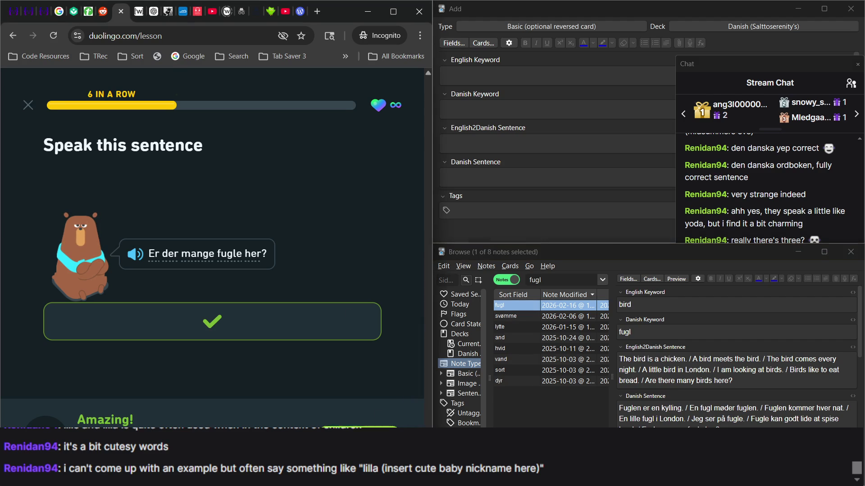
pyautogui.moveTo(620, 433)
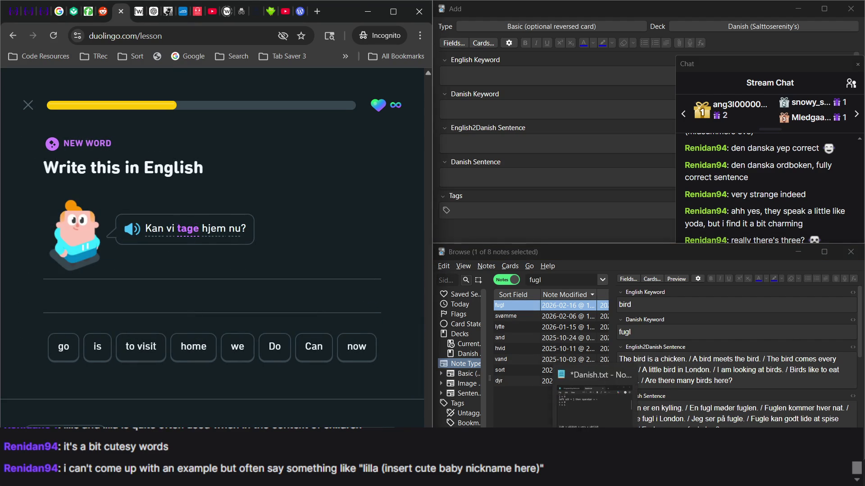
pyautogui.click(618, 408)
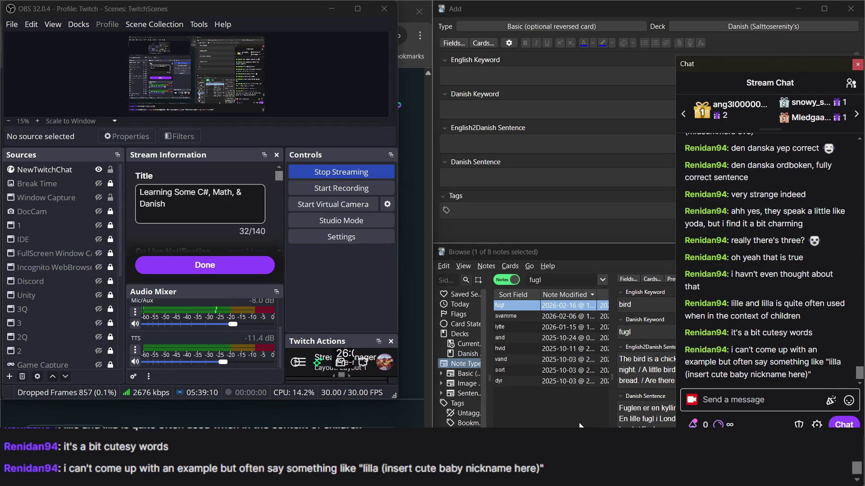
pyautogui.click(407, 423)
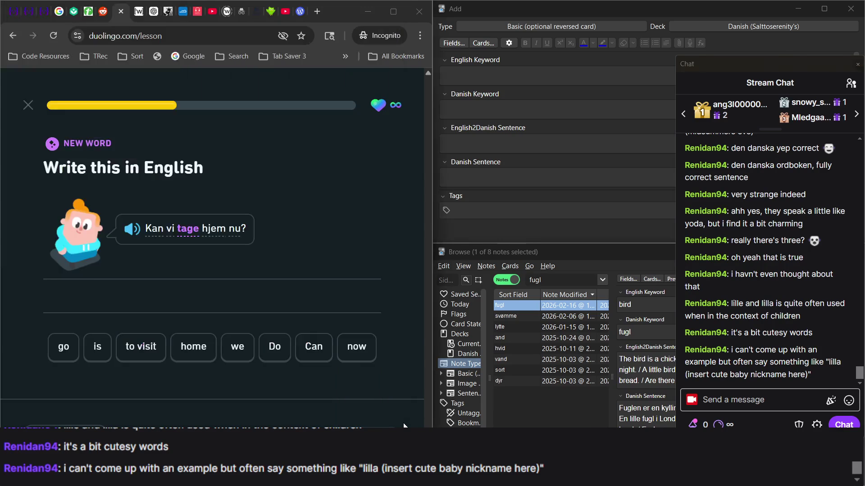
# Step: Search the browser for 'tage' and open the gå / tage note
pyautogui.click(566, 280)
pyautogui.write('kan')
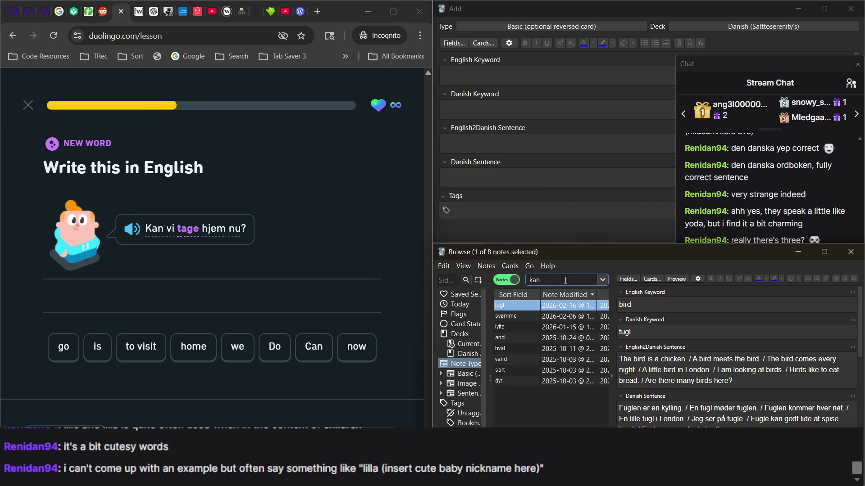
pyautogui.press('BackSpace')
pyautogui.press('BackSpace')
pyautogui.press('BackSpace')
pyautogui.write('tage')
pyautogui.press('Return')
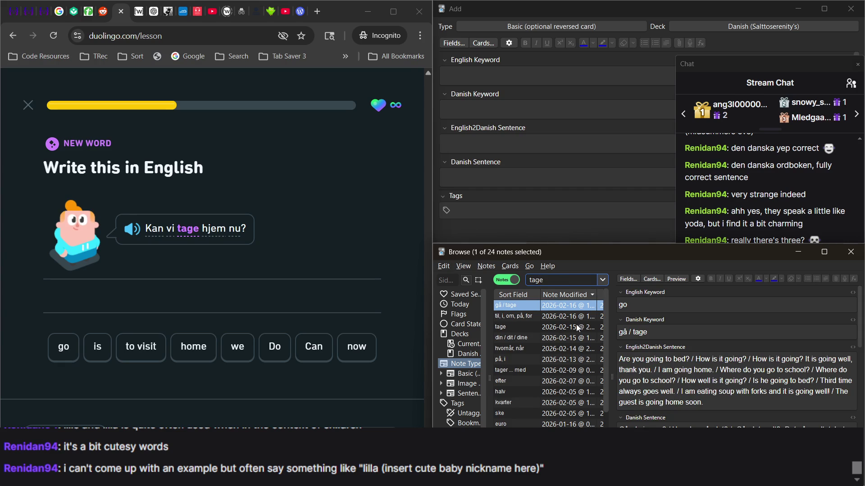
pyautogui.click(571, 329)
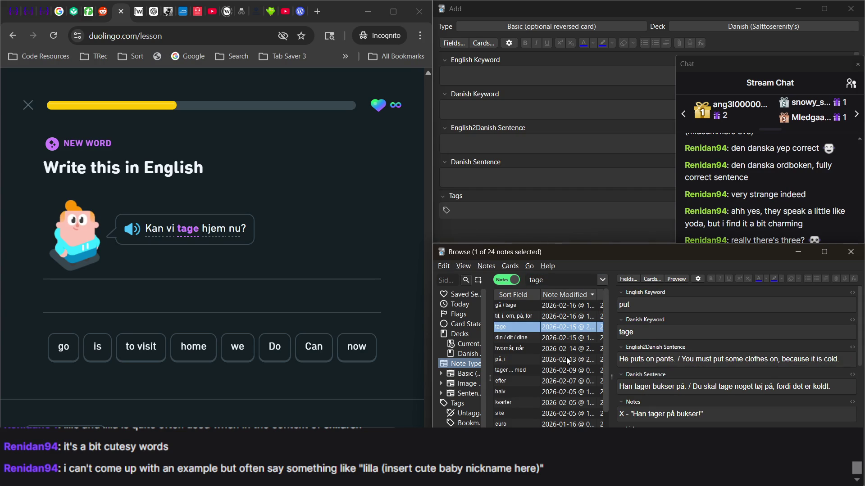
pyautogui.click(538, 308)
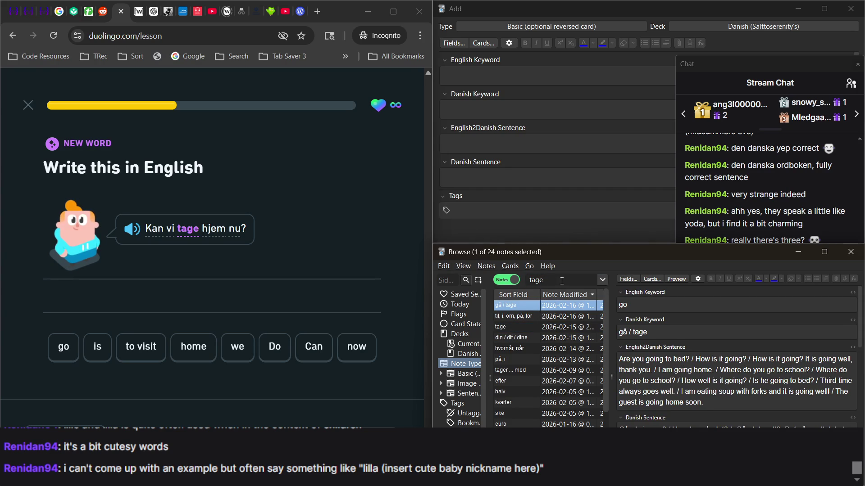
pyautogui.click(722, 404)
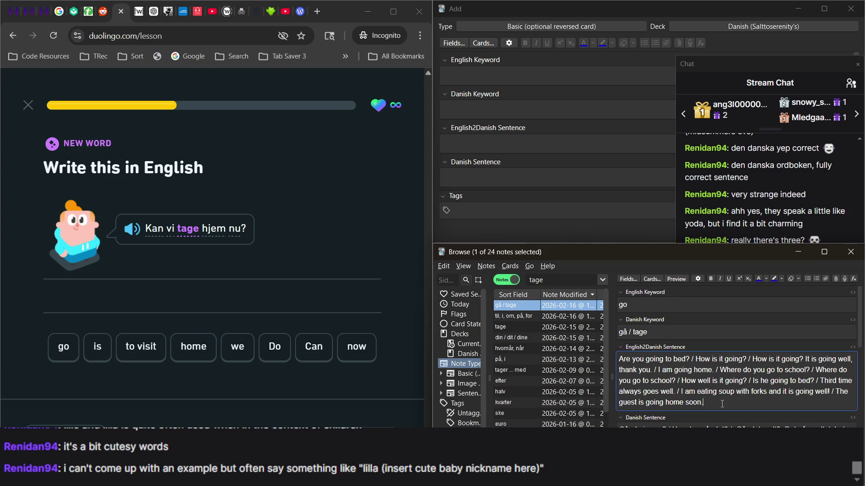
# Step: Search for 'hjem', view the hjem, hjemme note, then return to the gå / tage note
pyautogui.doubleClick(544, 279)
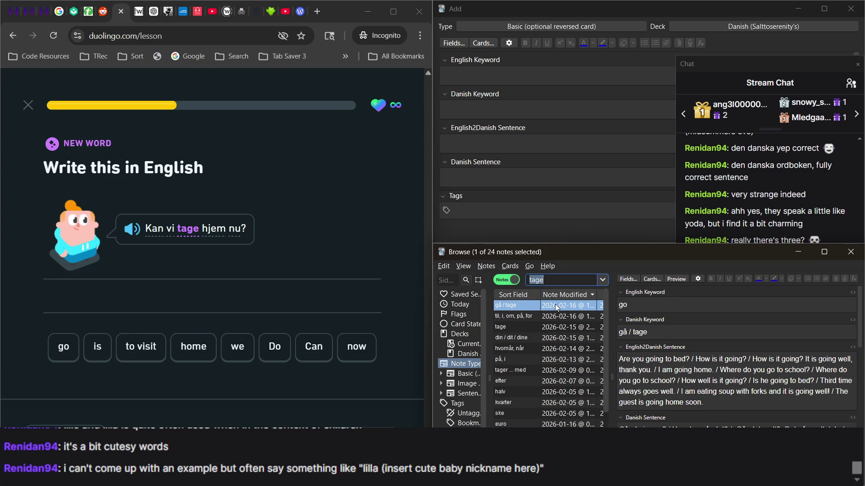
pyautogui.write('hjem')
pyautogui.press('Return')
pyautogui.click(544, 316)
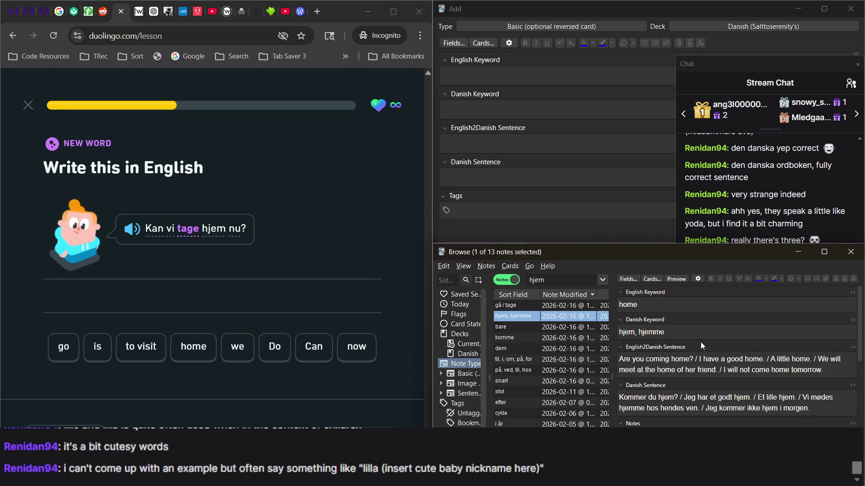
pyautogui.click(572, 307)
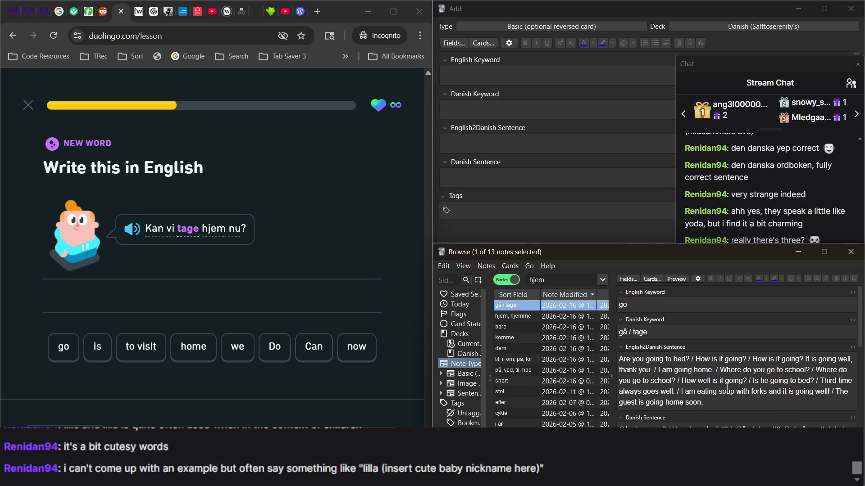
# Step: Begin appending '/ Kan' to the gå / tage English2Danish Sentence between glances at stream chat
pyautogui.click(717, 401)
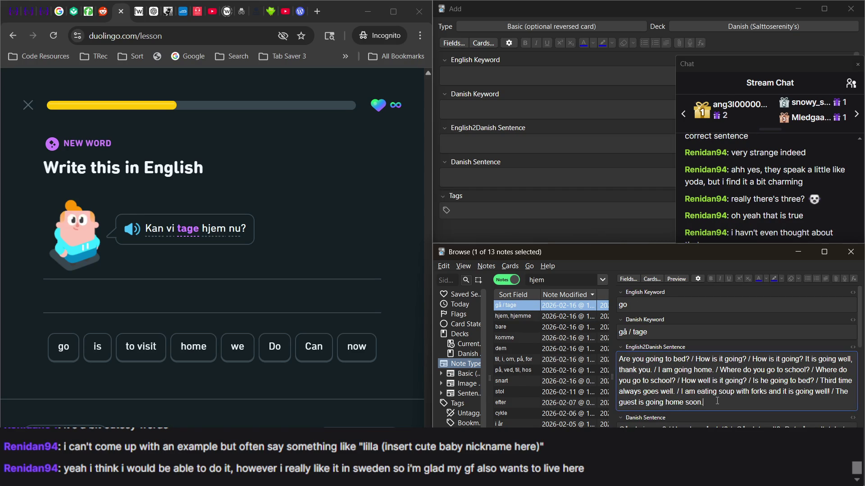
pyautogui.click(755, 211)
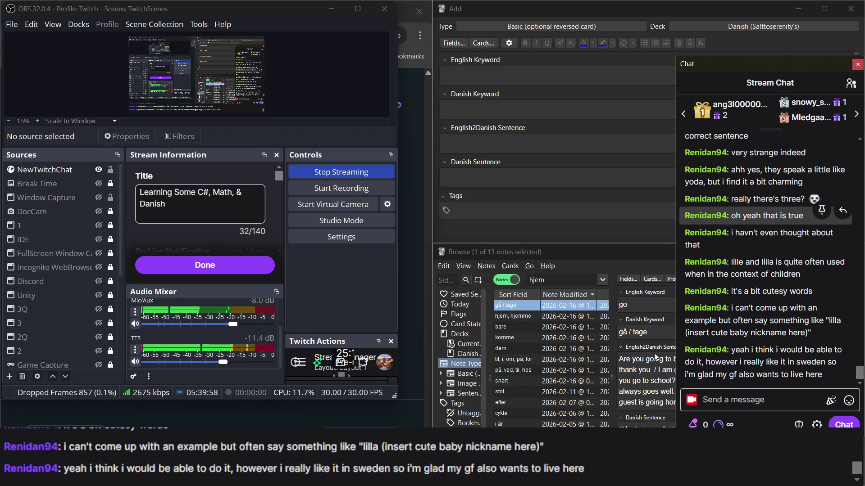
pyautogui.click(654, 353)
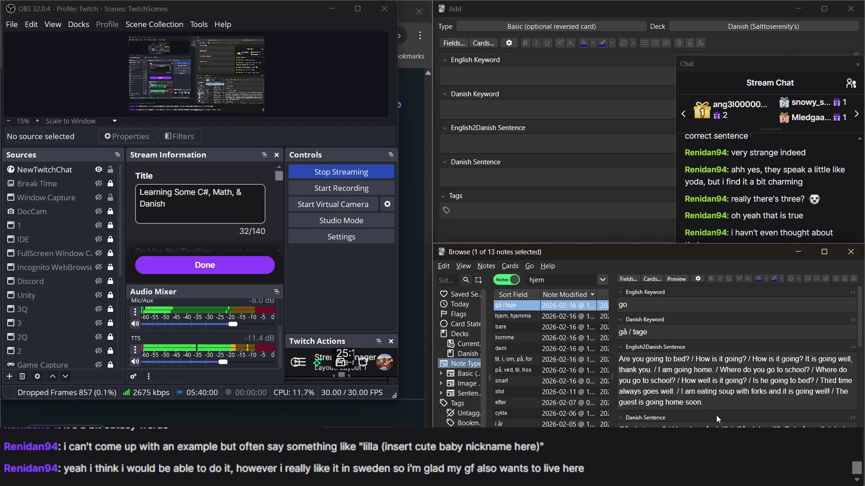
pyautogui.click(738, 192)
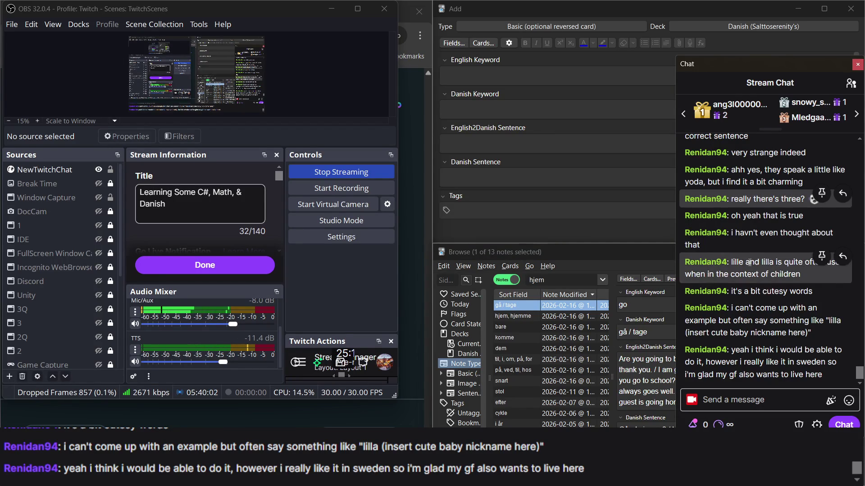
pyautogui.click(650, 356)
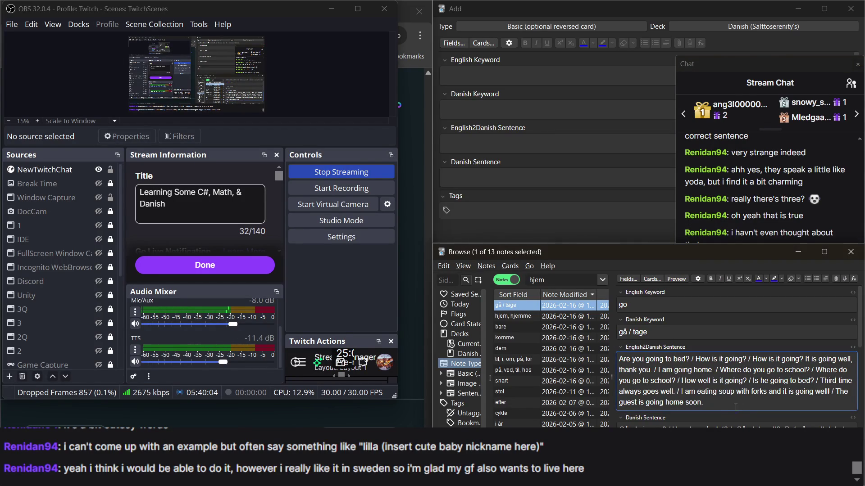
pyautogui.write(' / ')
pyautogui.write('Kan')
pyautogui.write(' bi')
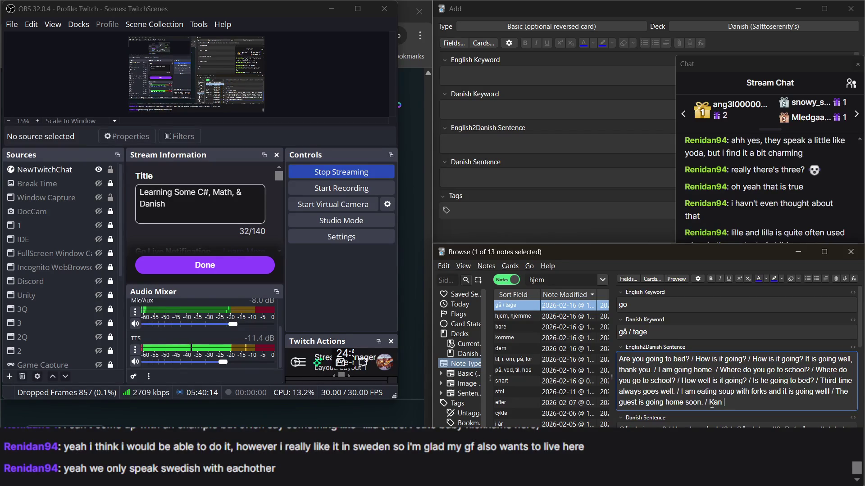
pyautogui.click(756, 215)
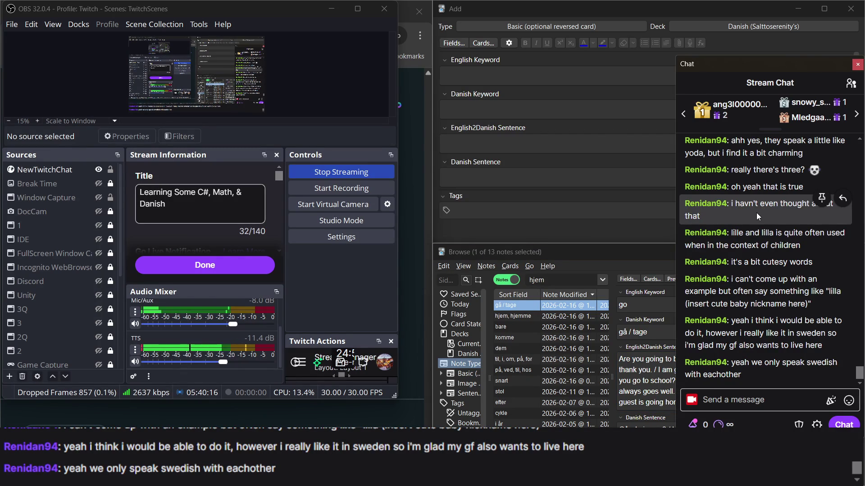
pyautogui.click(656, 374)
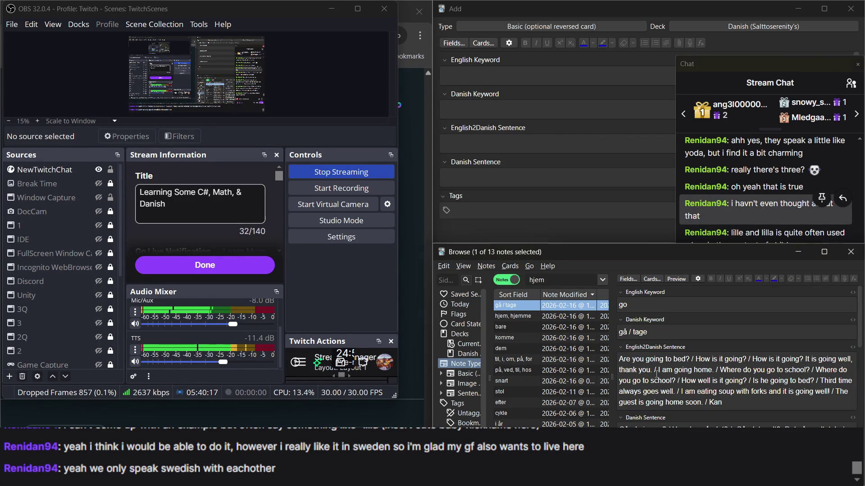
pyautogui.click(741, 161)
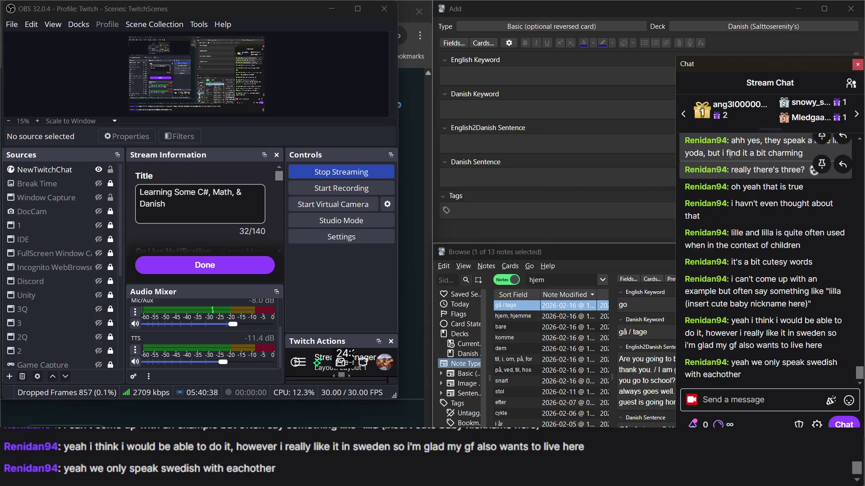
pyautogui.click(637, 373)
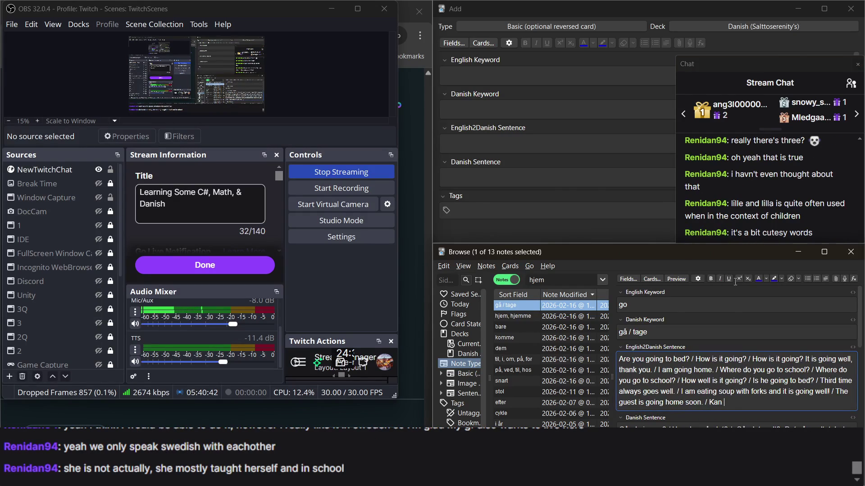
pyautogui.click(763, 180)
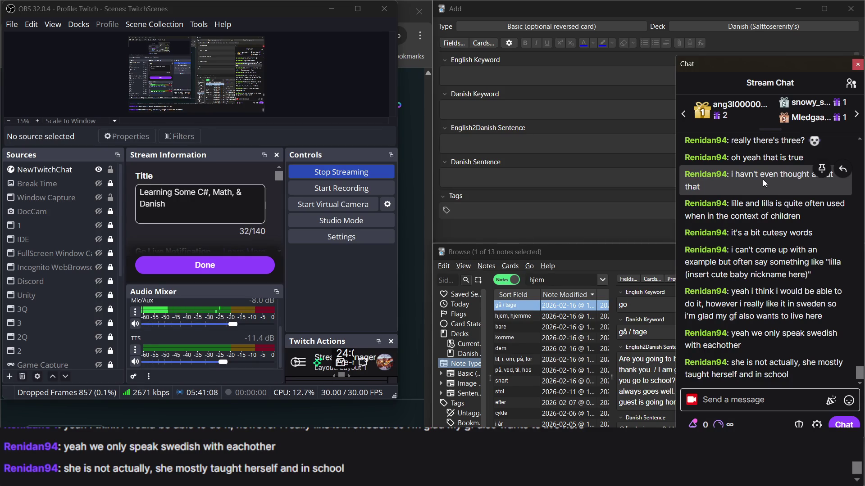
pyautogui.click(630, 382)
# Step: Finish the sentence after 'Kan' with 'vi tage hjem nu?', checking the Duolingo prompt
pyautogui.click(735, 409)
pyautogui.click(749, 404)
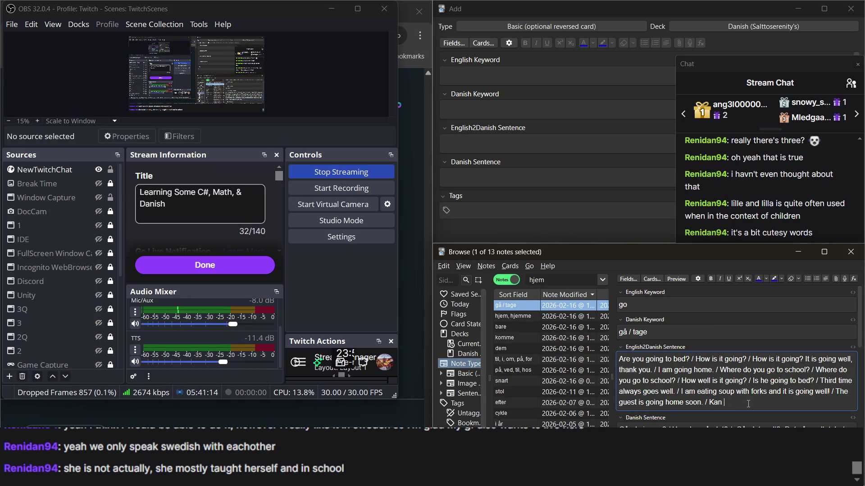
pyautogui.click(412, 209)
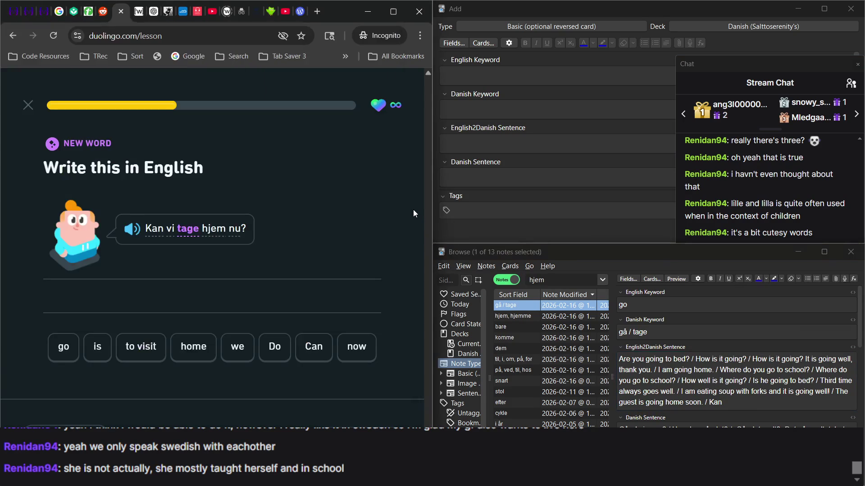
pyautogui.click(737, 405)
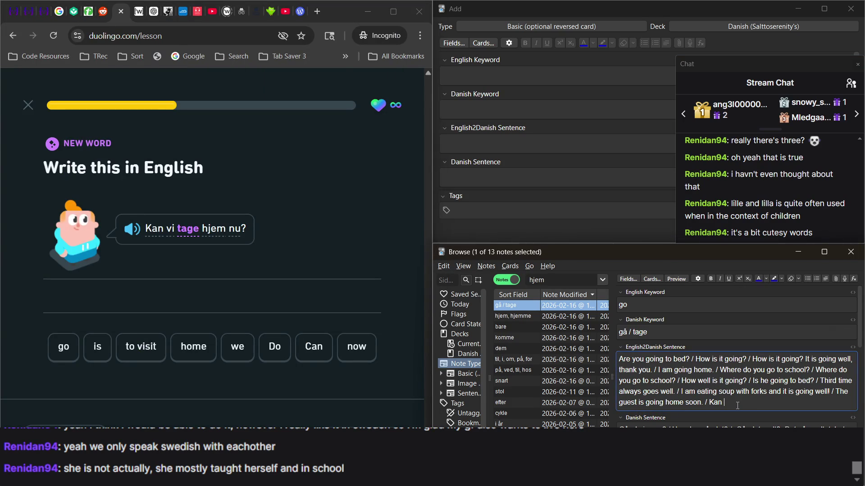
pyautogui.write('vi tage')
pyautogui.write(' hjem nu?')
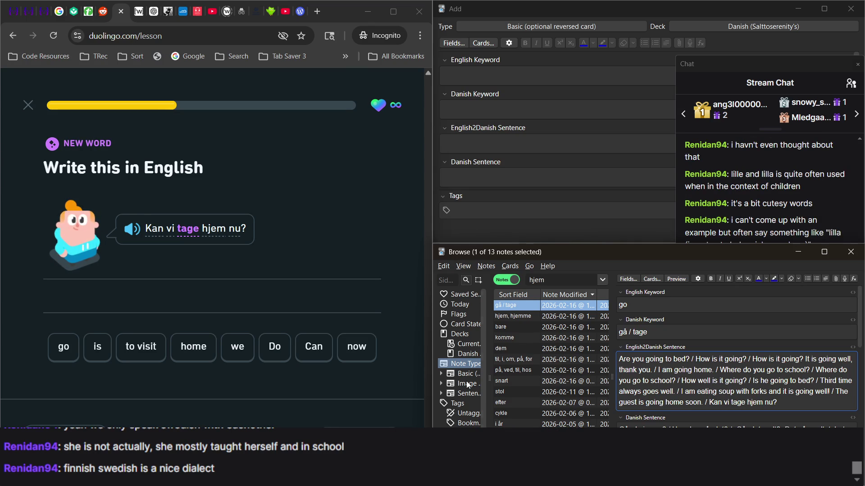
pyautogui.scroll(-1, 753, 382)
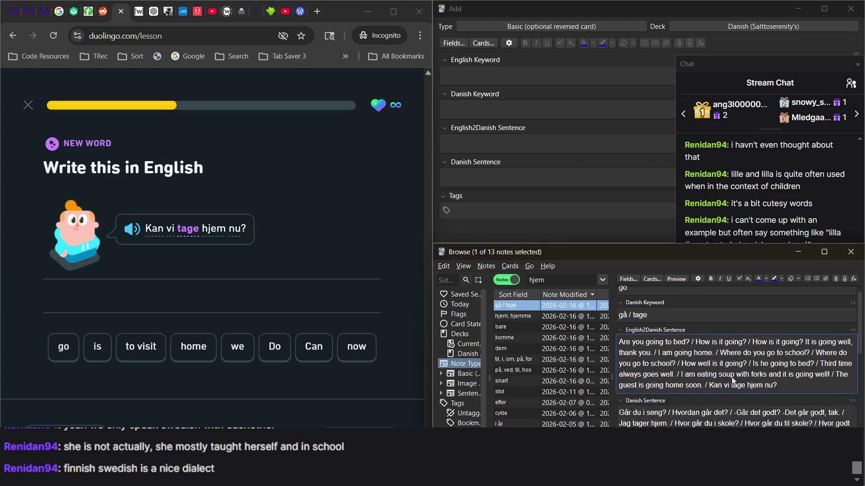
pyautogui.scroll(-1, 713, 382)
# Step: Delete the stray Danish 'Kan vi tage hjem nu?' from the English2Danish Sentence field
pyautogui.doubleClick(715, 367)
pyautogui.keyDown('shift'); pyautogui.click(782, 368); pyautogui.keyUp('shift')
pyautogui.press('BackSpace')
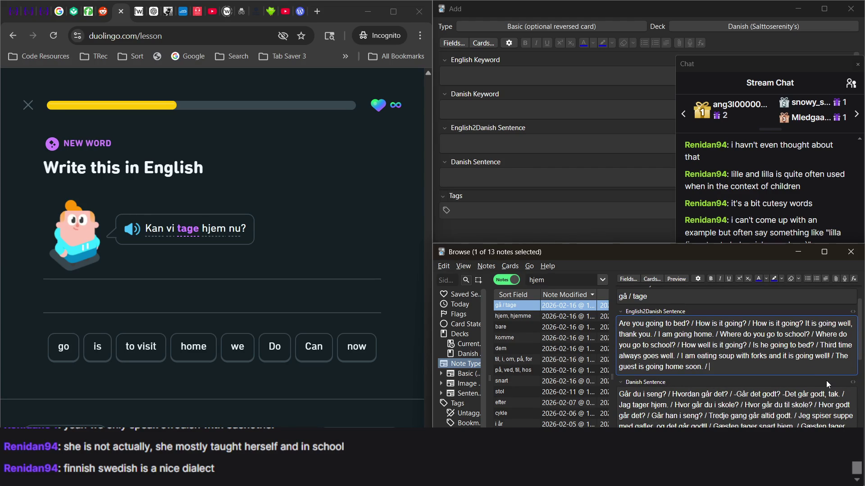
pyautogui.press('Tab')
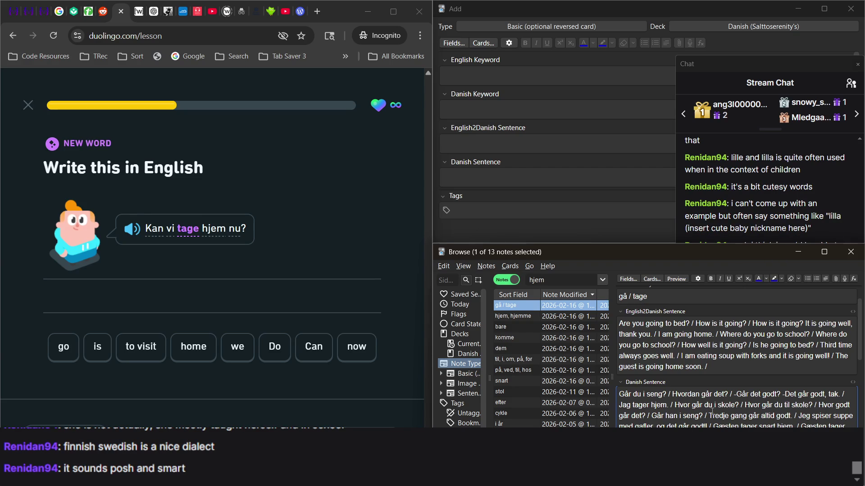
pyautogui.click(766, 216)
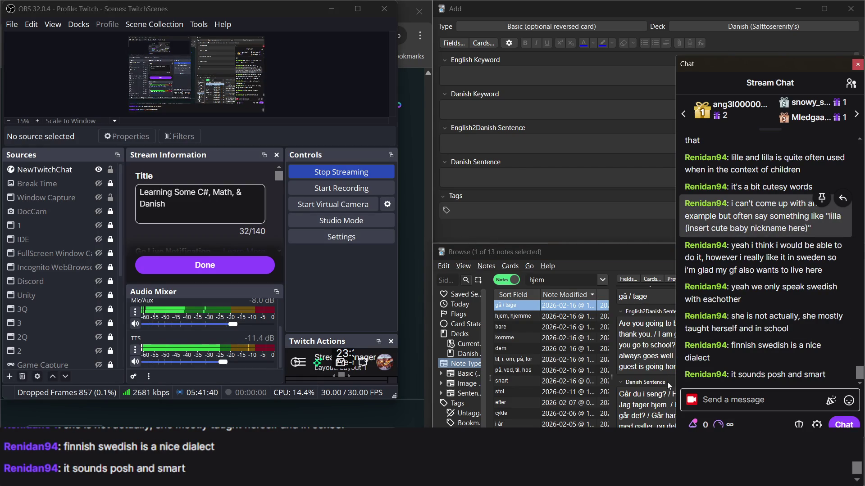
pyautogui.click(649, 355)
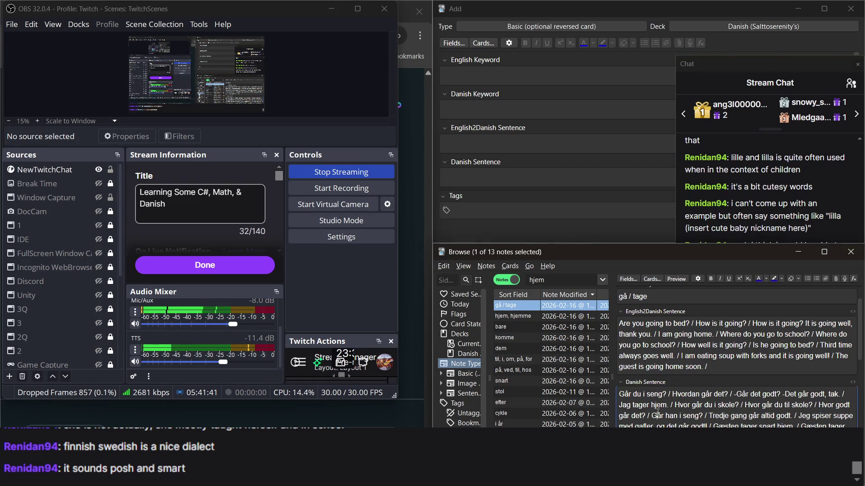
pyautogui.click(411, 277)
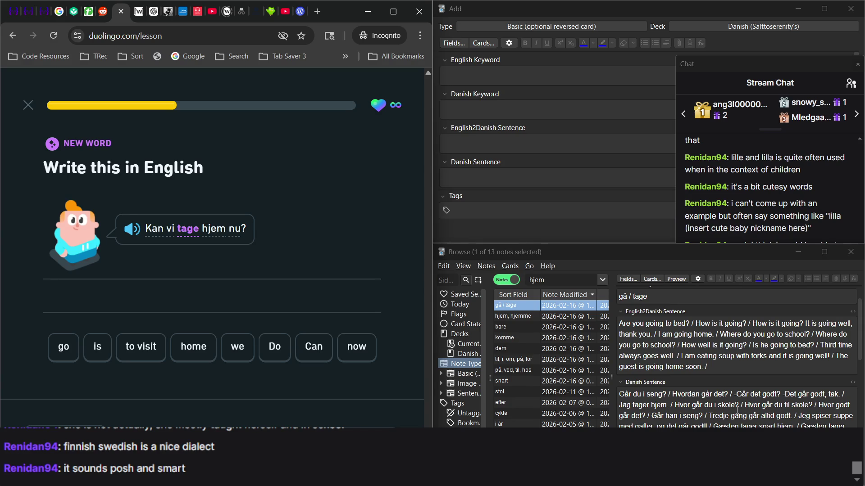
# Step: End the English sentence list with 'Can we go home now?', replacing the trailing slash
pyautogui.click(725, 370)
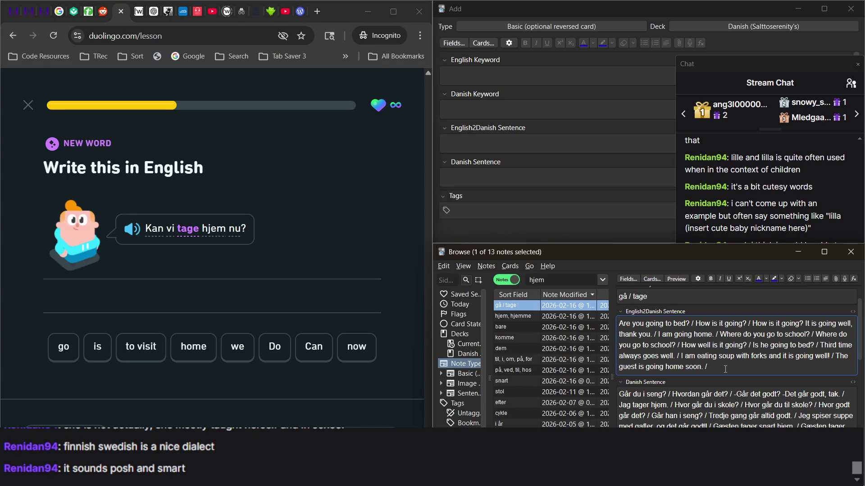
pyautogui.write('Can we ')
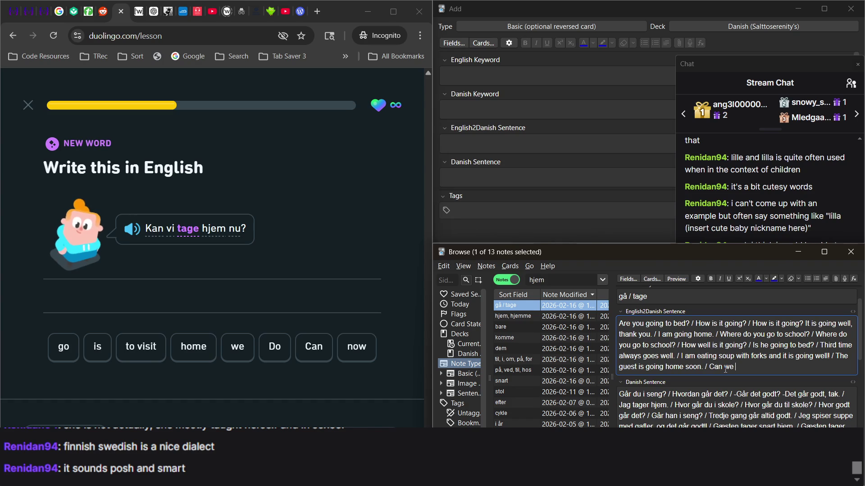
pyautogui.write('go home now/')
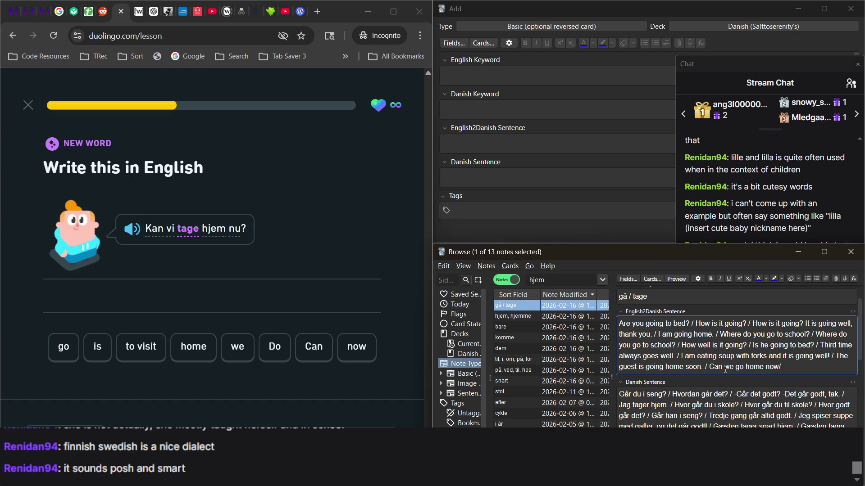
pyautogui.press('BackSpace')
pyautogui.write('?')
# Step: Submit 'can we go home now' as the Duolingo translation, then return to the note browser
pyautogui.hotkey('alt', 'Tab')
pyautogui.write('can we go home now')
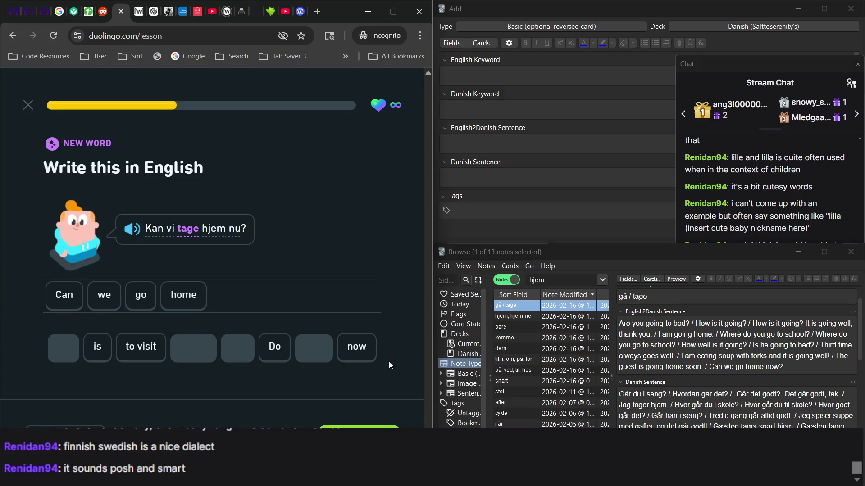
pyautogui.press('Return')
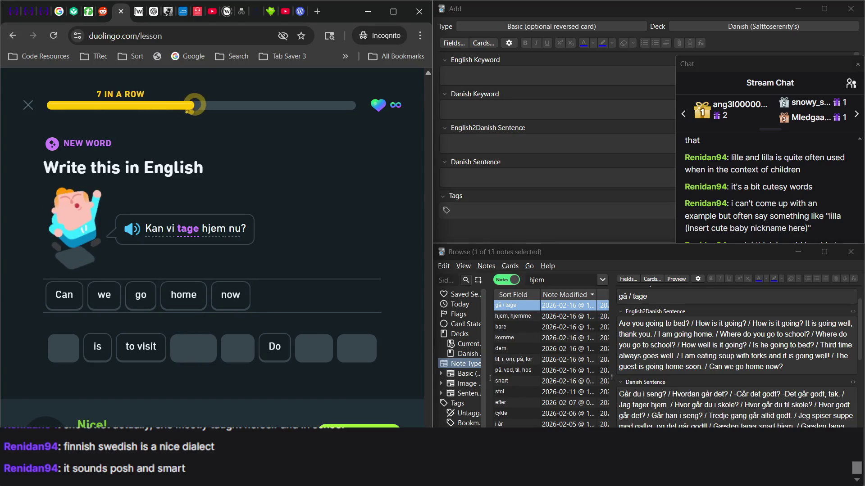
pyautogui.hotkey('alt', 'Tab')
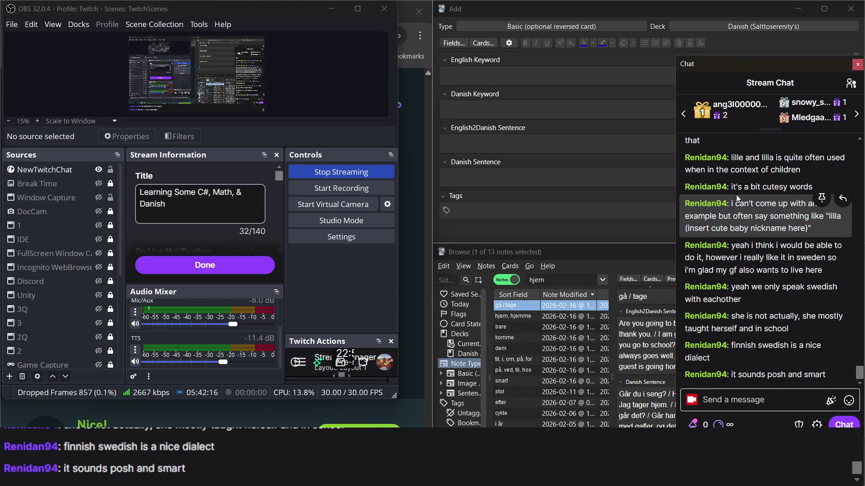
pyautogui.click(658, 345)
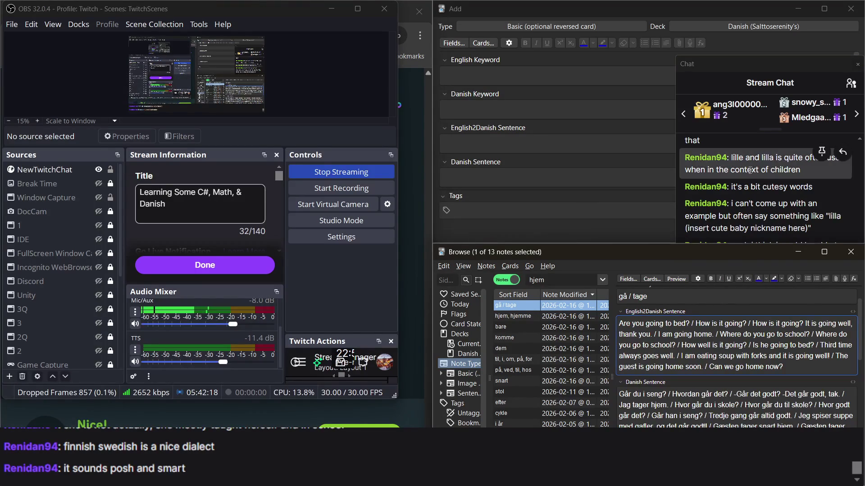
pyautogui.click(778, 155)
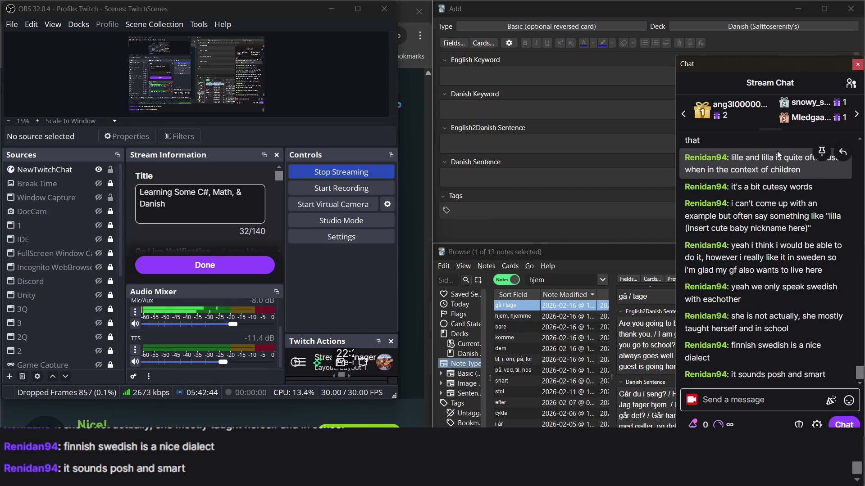
pyautogui.click(412, 200)
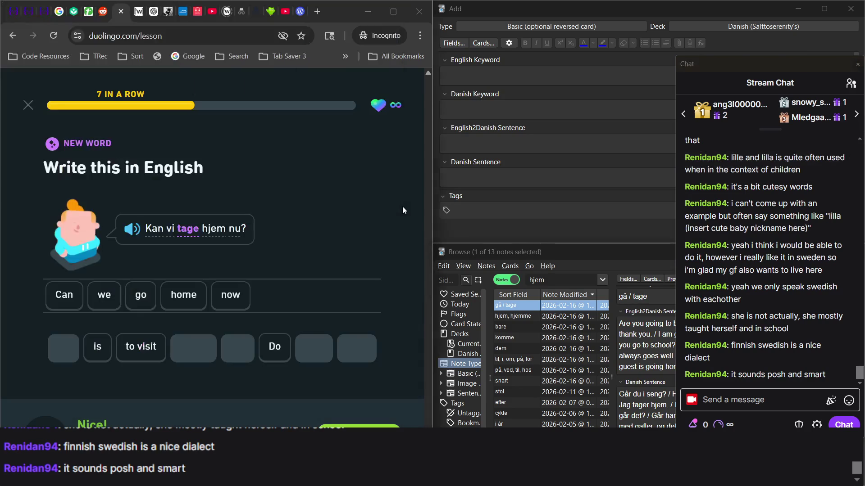
pyautogui.click(627, 344)
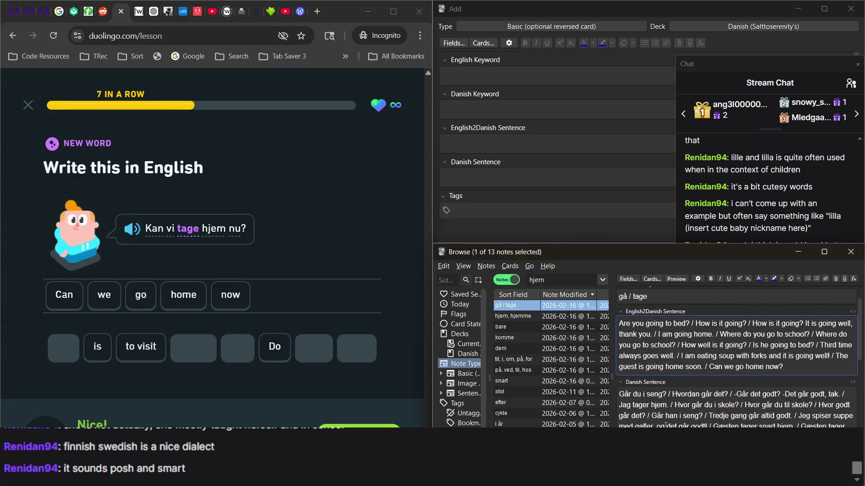
pyautogui.scroll(-1, 665, 425)
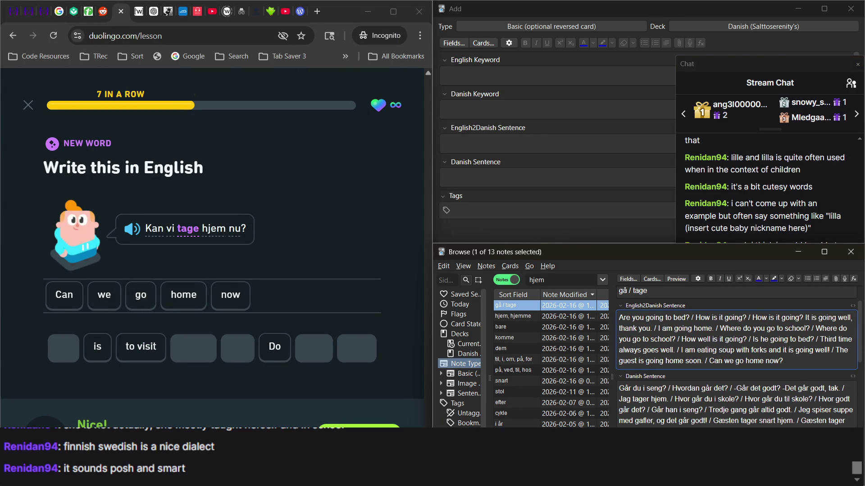
# Step: Continue to the speaking exercise and read 'Vi kan tage til London.' aloud until accepted
pyautogui.click(359, 426)
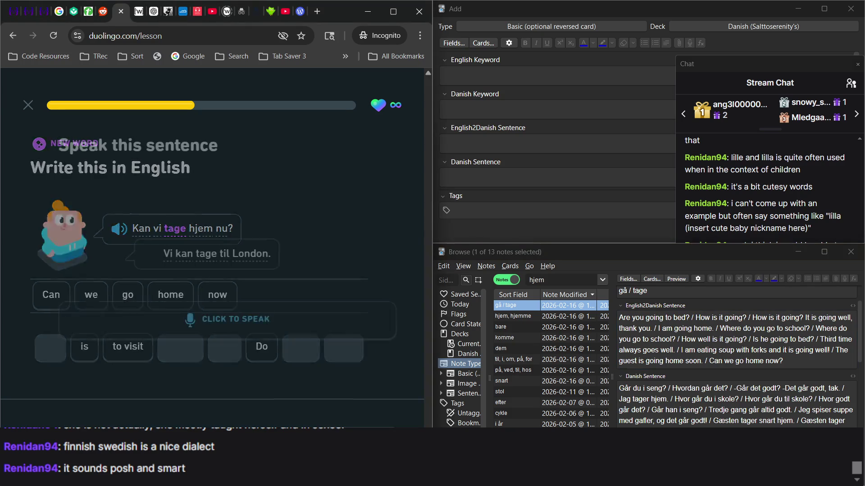
pyautogui.click(299, 340)
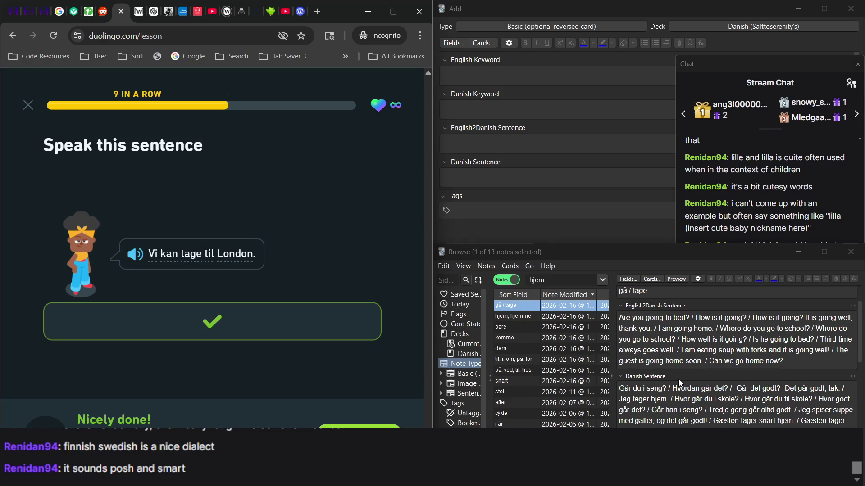
pyautogui.click(794, 363)
# Step: Append '/ We can go to London' to the gå / tage note's English sentences
pyautogui.write('/ We ')
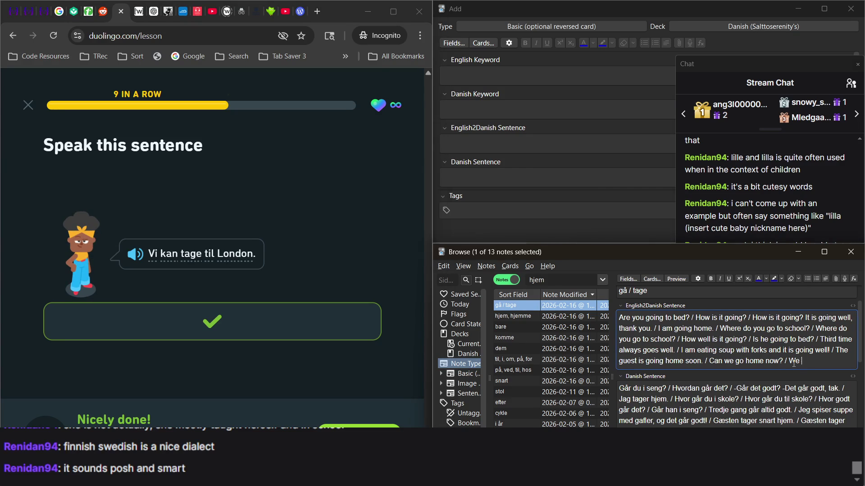
pyautogui.write('can go to Lo')
pyautogui.write('ndon.')
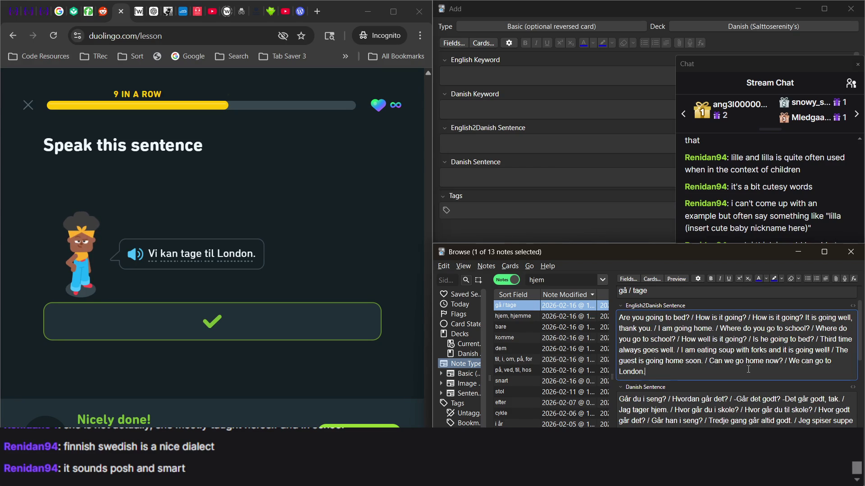
pyautogui.scroll(-1, 748, 370)
pyautogui.click(750, 421)
pyautogui.write('/ Vi jan')
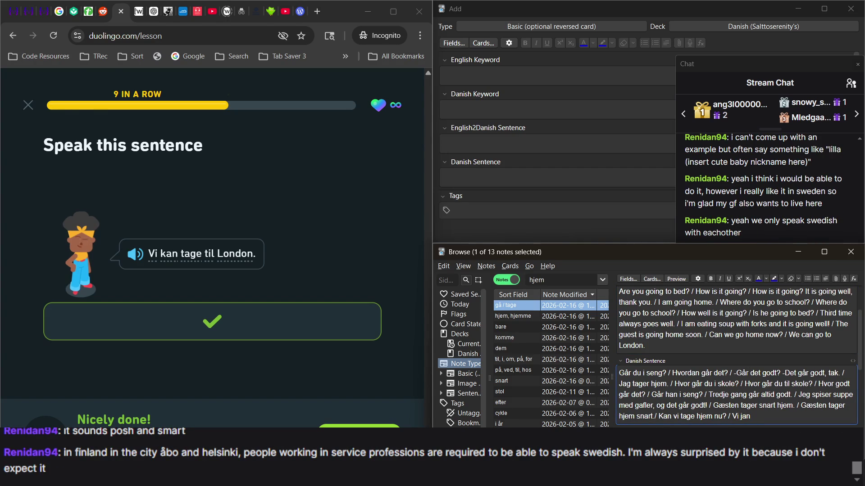
# Step: Add 'Vi kan tage til London.' to the Danish sentences, fixing the mistyped 'jan'
pyautogui.hotkey('alt', 'Tab')
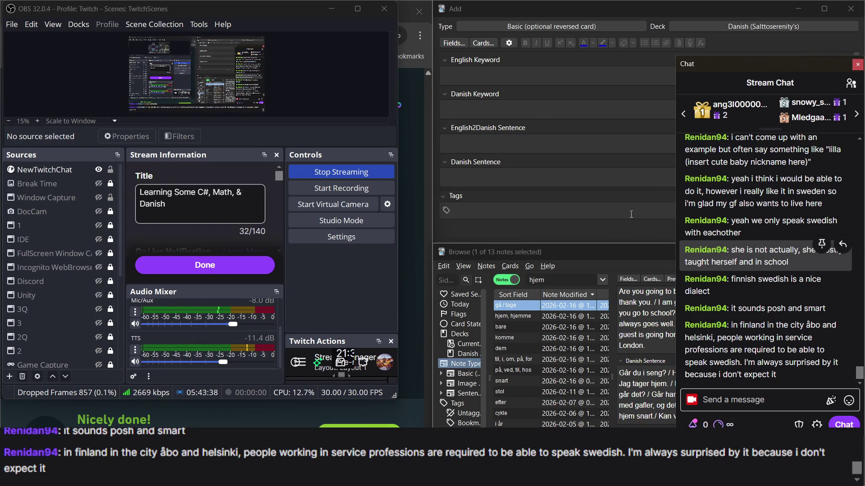
pyautogui.click(417, 265)
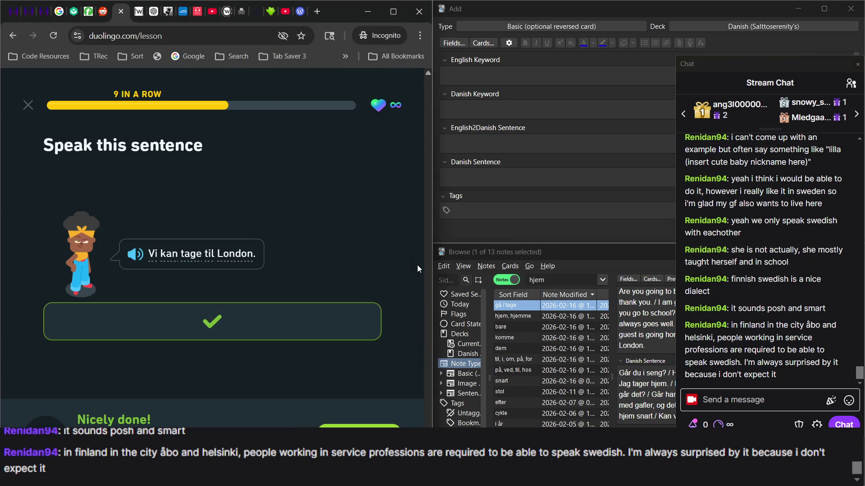
pyautogui.click(529, 309)
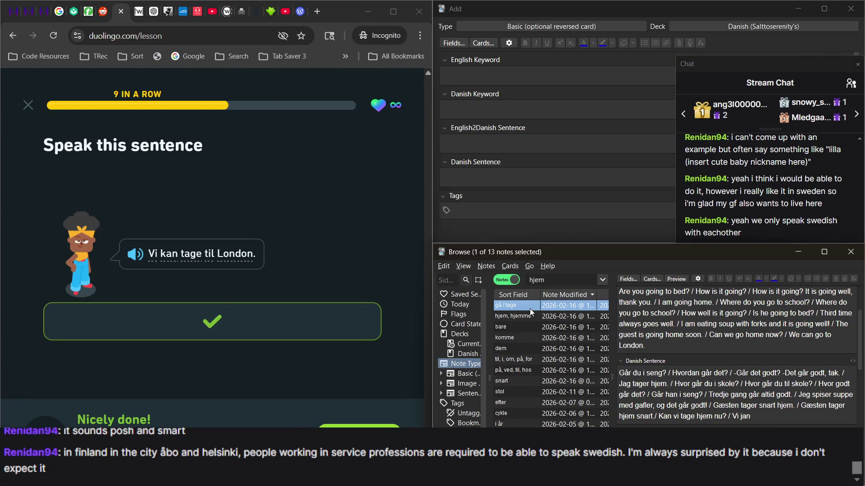
pyautogui.click(763, 418)
pyautogui.press('BackSpace')
pyautogui.press('BackSpace')
pyautogui.press('BackSpace')
pyautogui.write('kan')
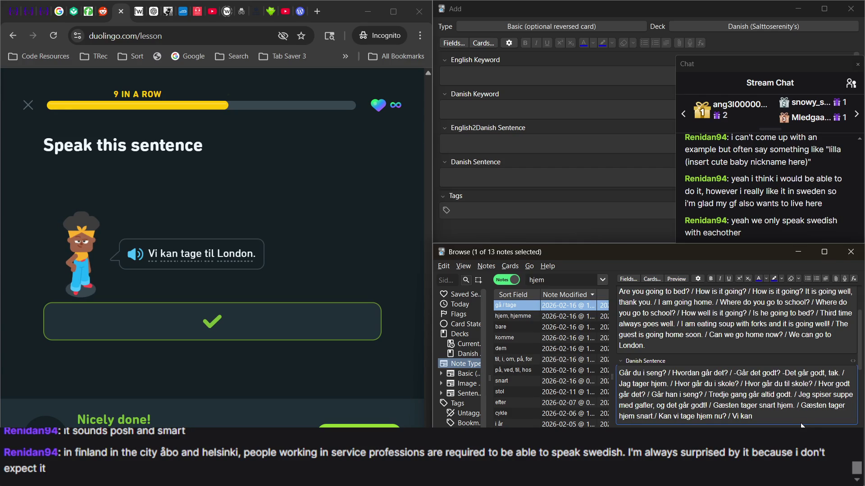
pyautogui.write('tage til London.')
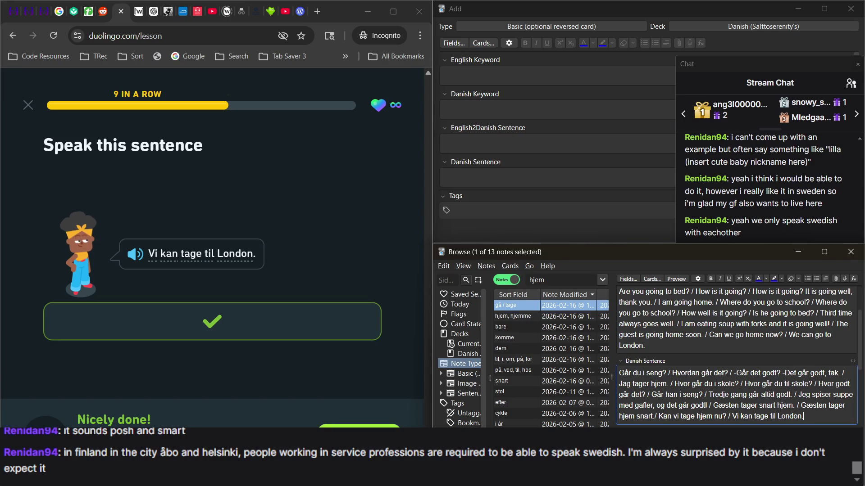
pyautogui.click(359, 426)
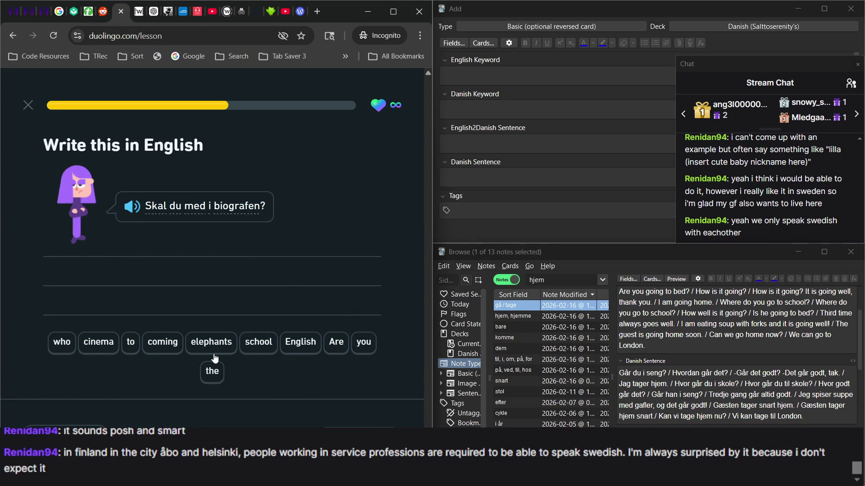
# Step: Build the answer from tiles Are, you, coming, to, the, plus a stray English tile
pyautogui.click(336, 346)
pyautogui.click(360, 343)
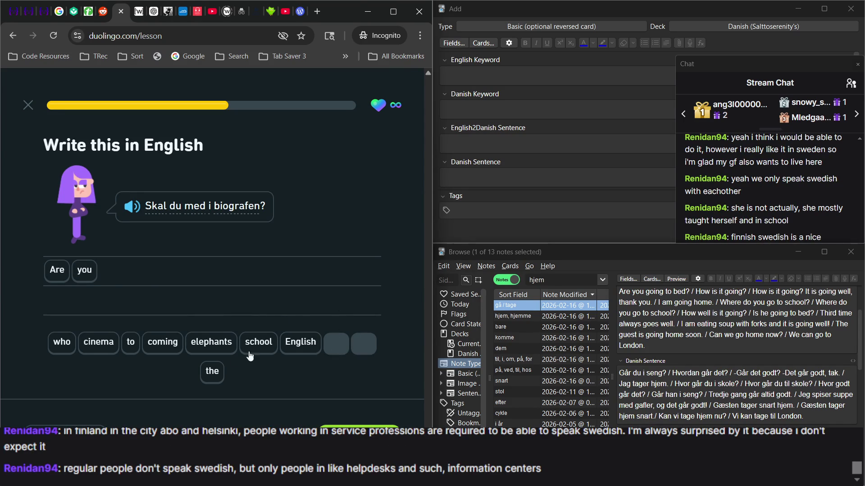
pyautogui.click(162, 344)
pyautogui.click(130, 344)
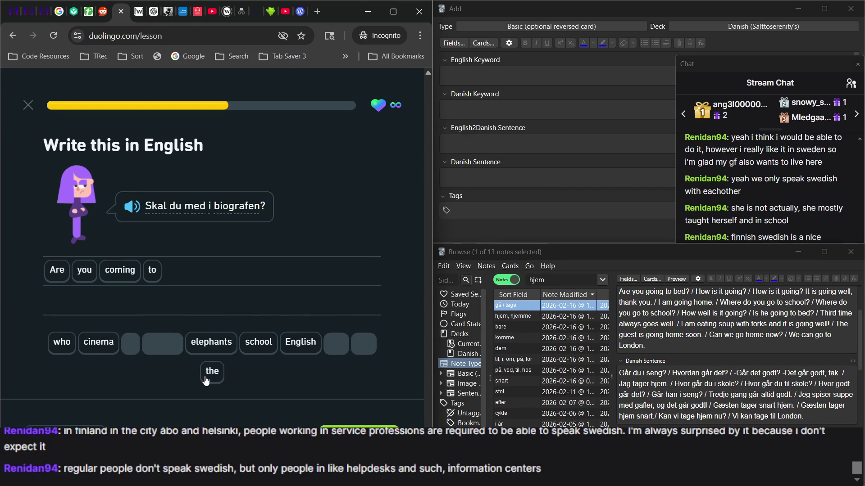
pyautogui.click(207, 375)
pyautogui.click(310, 346)
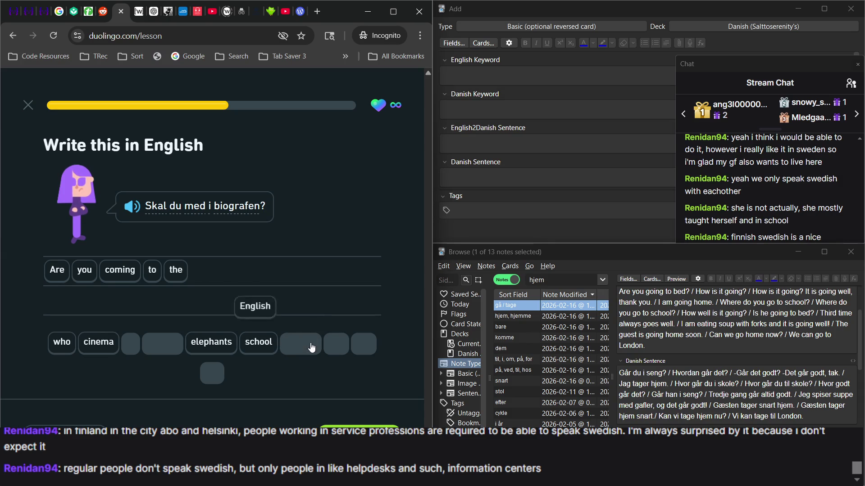
# Step: Swap the English tile for cinema and check 'Are you coming to the cinema'
pyautogui.click(769, 183)
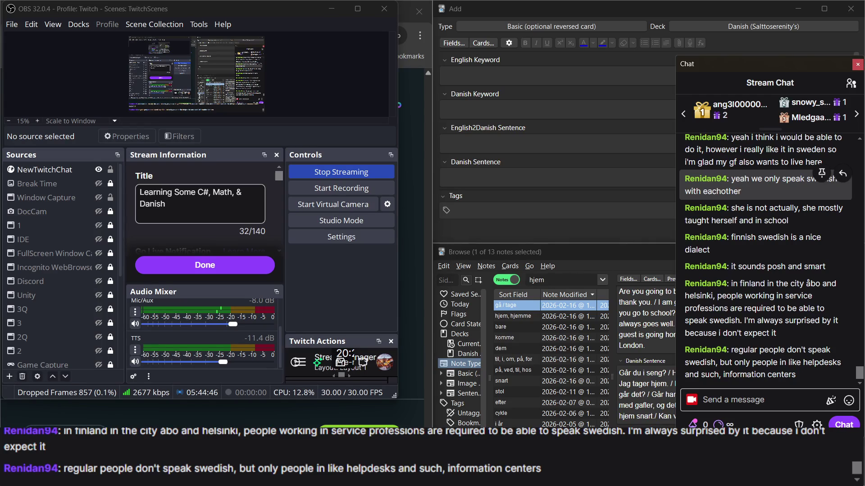
pyautogui.hotkey('alt', 'Tab')
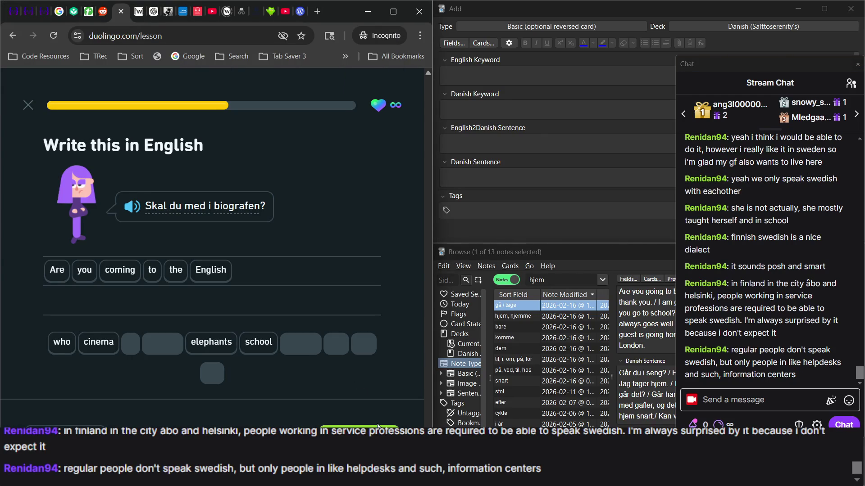
pyautogui.click(203, 271)
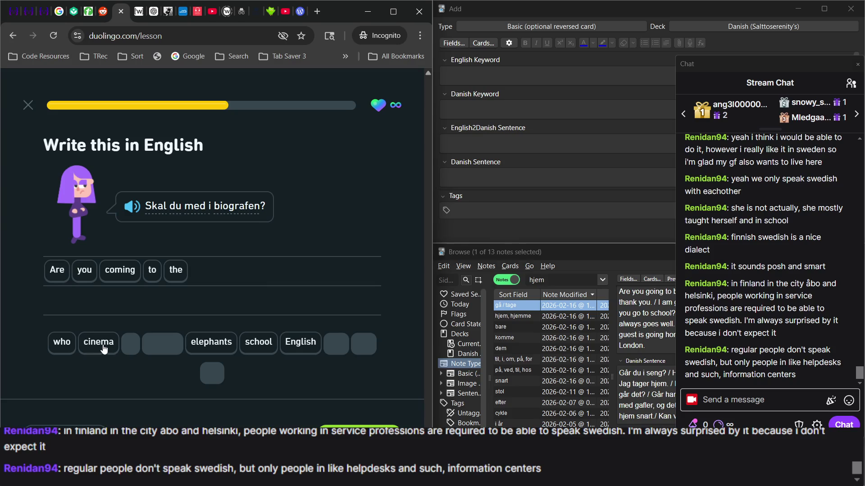
pyautogui.click(97, 344)
pyautogui.click(342, 426)
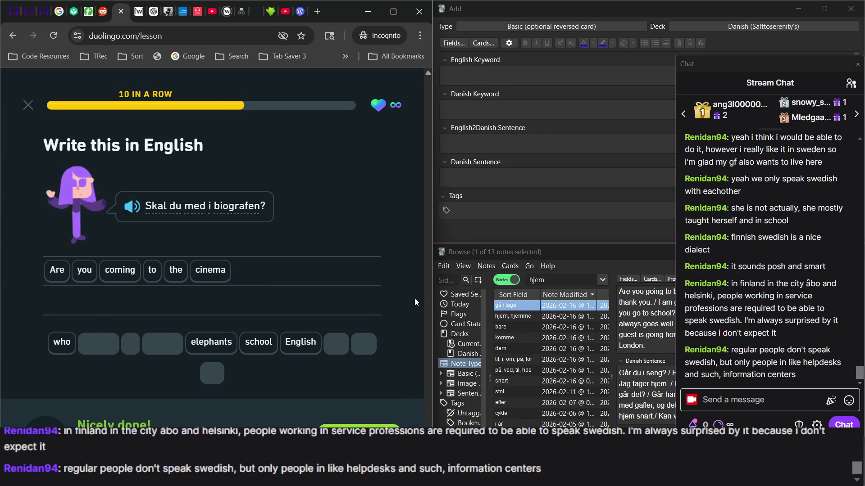
pyautogui.click(522, 301)
pyautogui.doubleClick(550, 281)
pyautogui.write('to')
pyautogui.press('Return')
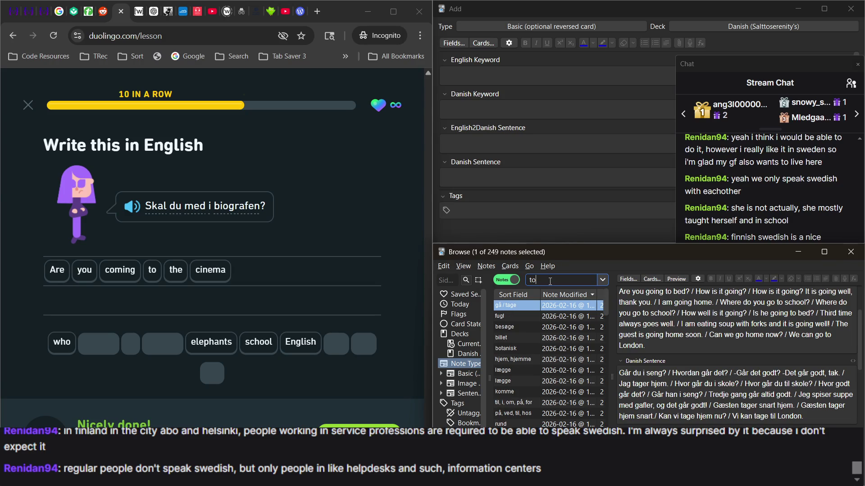
pyautogui.click(526, 405)
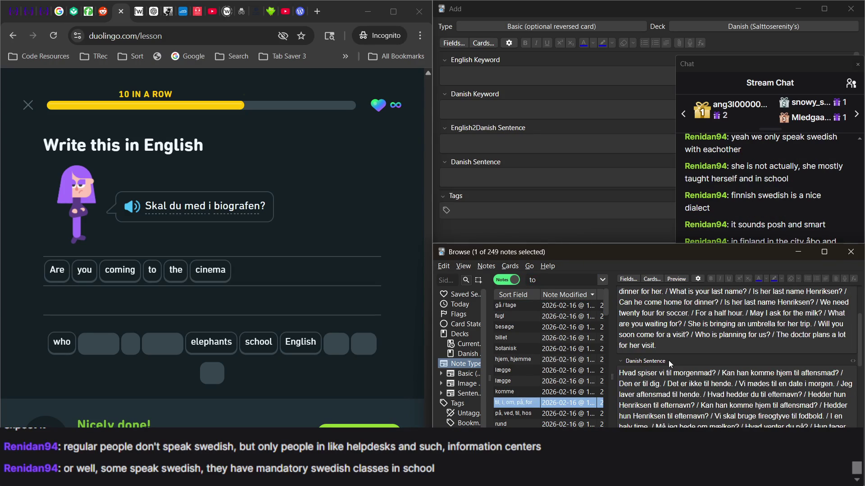
pyautogui.scroll(-5, 668, 360)
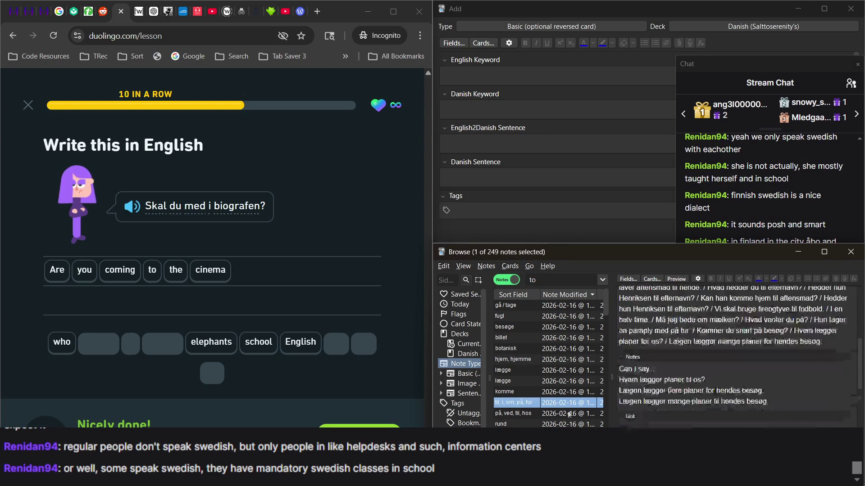
pyautogui.click(523, 414)
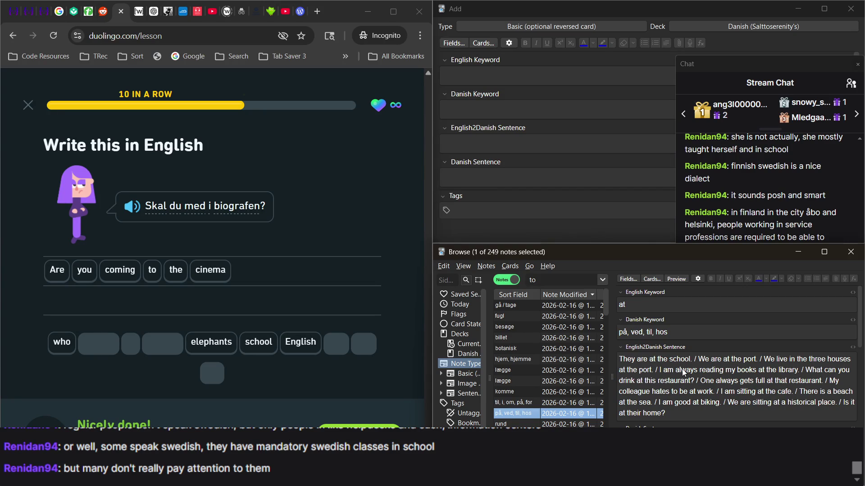
pyautogui.press('Down')
pyautogui.press('Down')
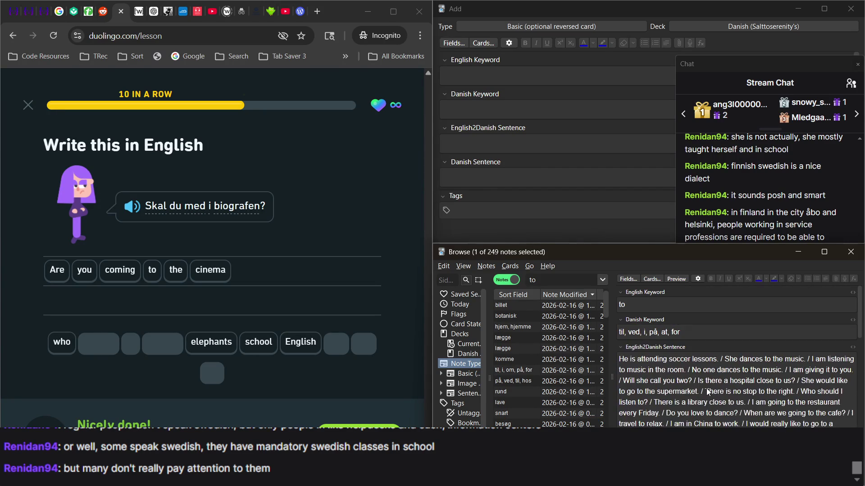
pyautogui.click(716, 330)
pyautogui.write(', i')
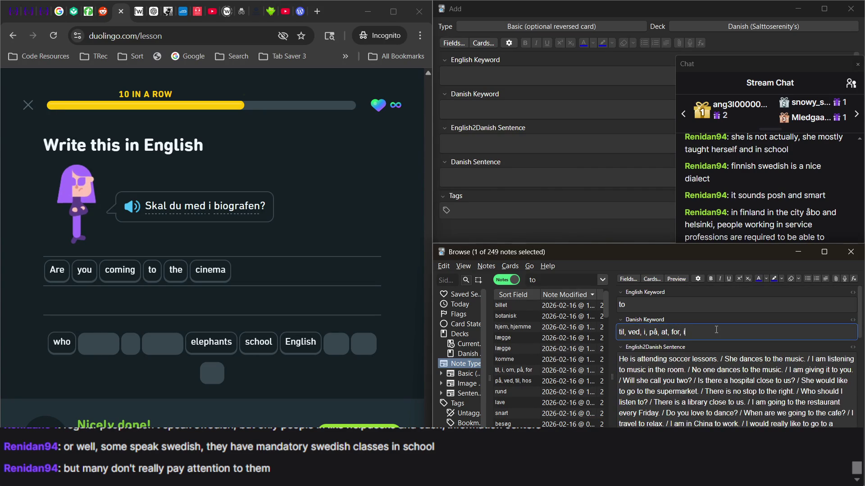
pyautogui.scroll(-3, 716, 331)
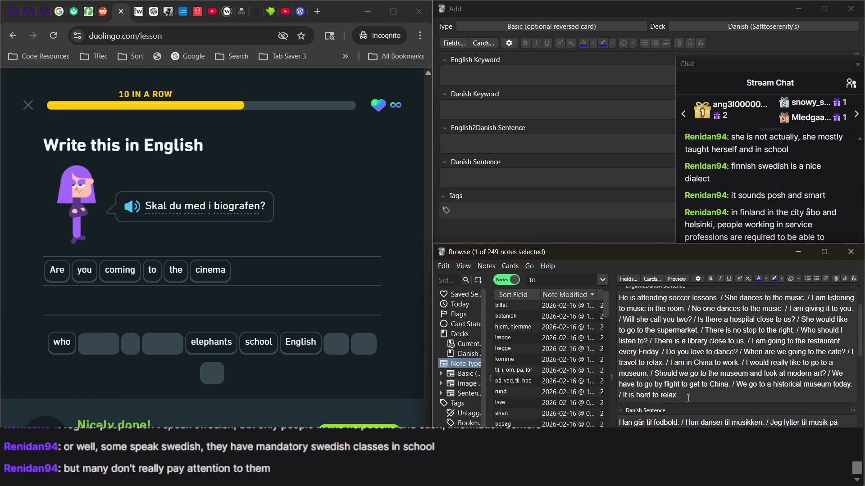
pyautogui.click(747, 200)
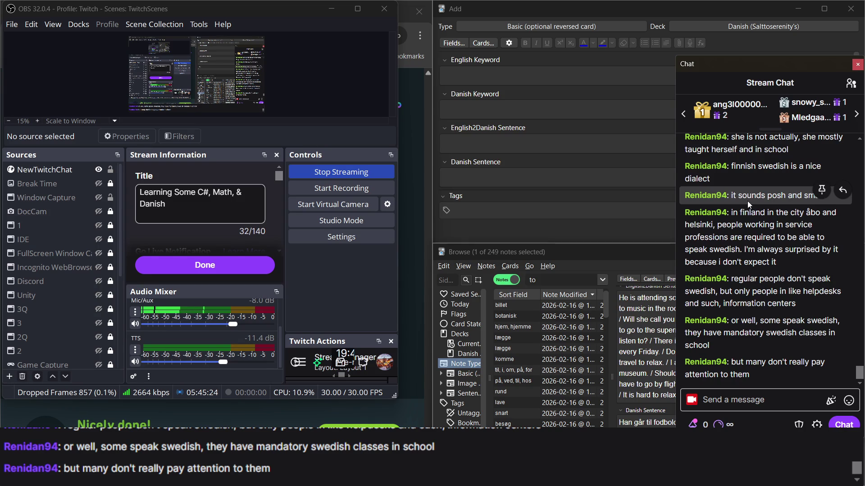
pyautogui.click(662, 355)
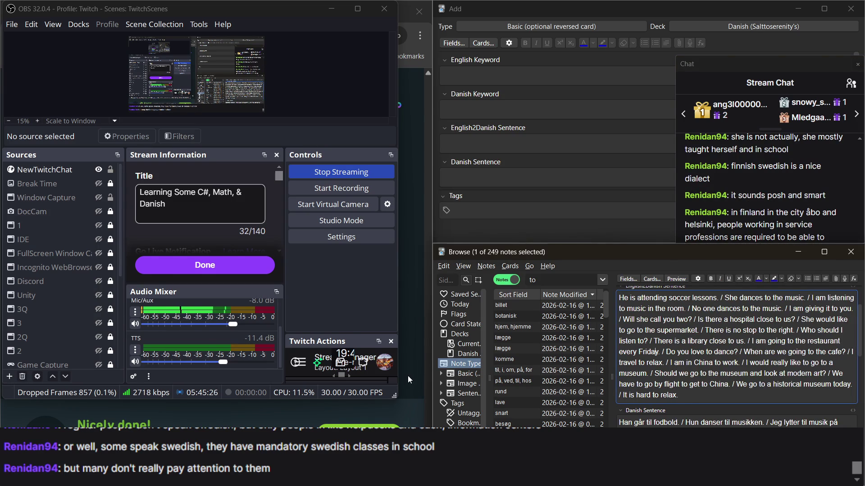
pyautogui.click(407, 376)
pyautogui.scroll(-2, 703, 352)
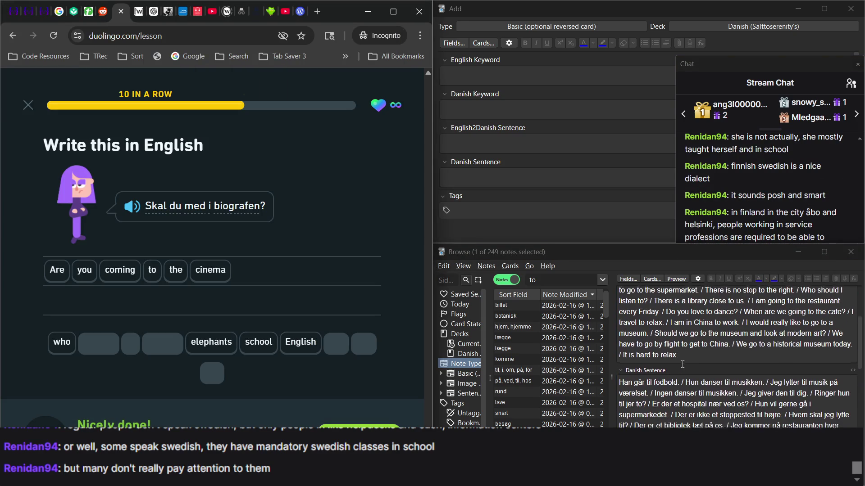
pyautogui.click(709, 345)
pyautogui.write('/ A')
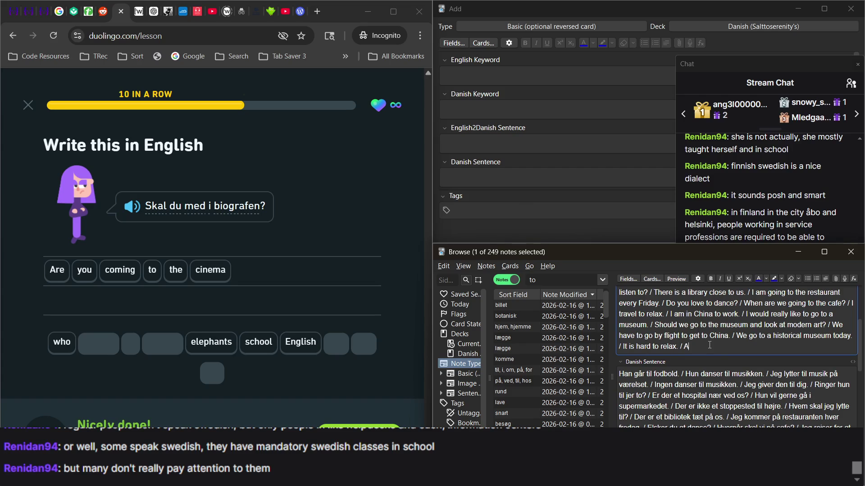
# Step: Type 'Are you coming to the cinema?' after 'It is hard to relax.', correcting a mistyped word
pyautogui.write('re you flu')
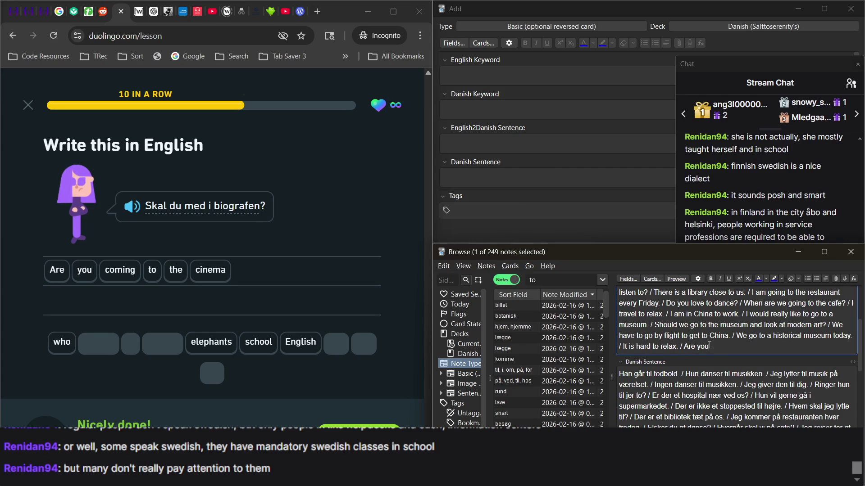
pyautogui.write('en')
pyautogui.press('BackSpace')
pyautogui.press('BackSpace')
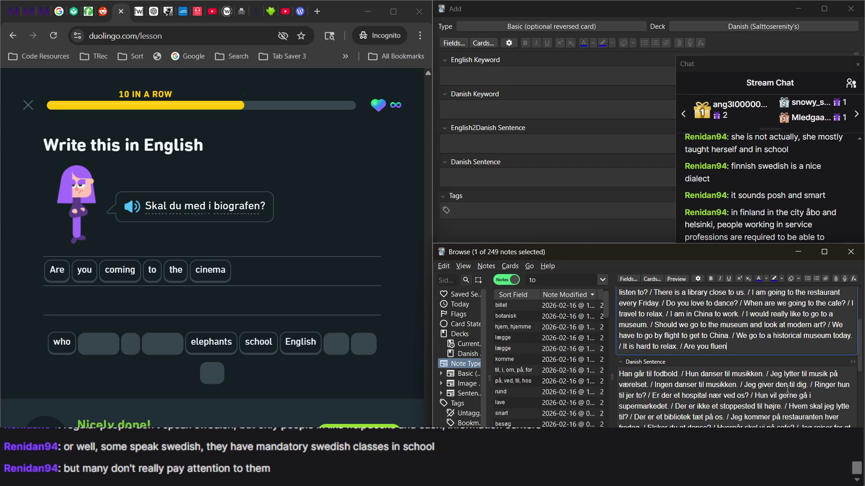
pyautogui.press('BackSpace')
pyautogui.press('BackSpace')
pyautogui.press('BackSpace')
pyautogui.write('coming to the ')
pyautogui.write('cine')
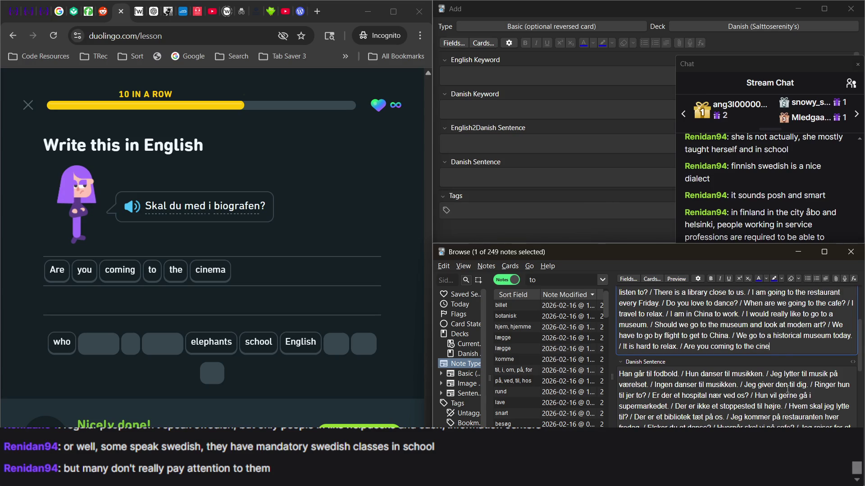
pyautogui.write('ma?')
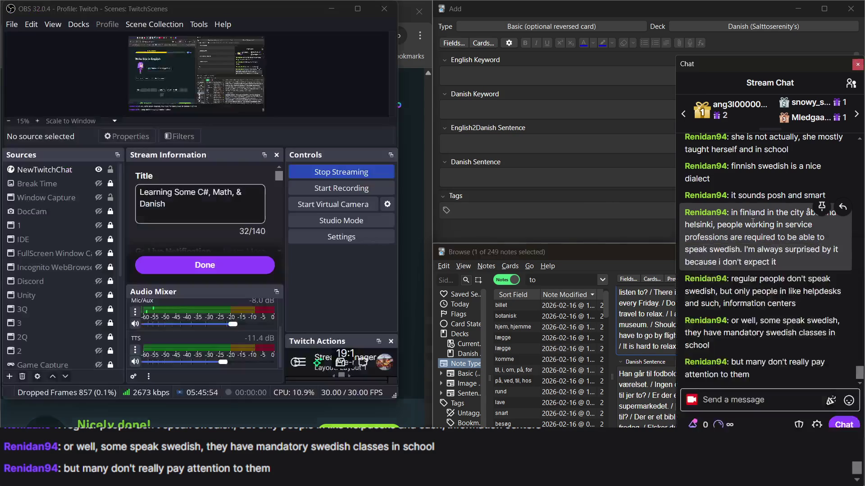
pyautogui.click(753, 222)
pyautogui.click(478, 400)
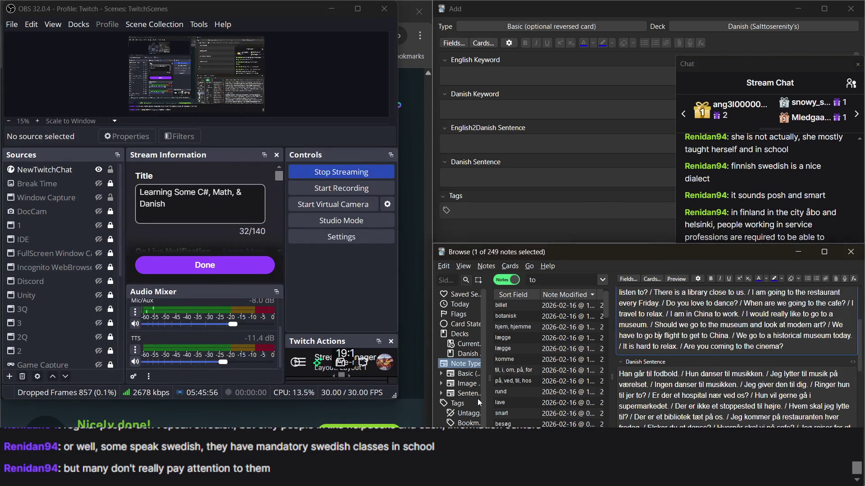
pyautogui.click(413, 374)
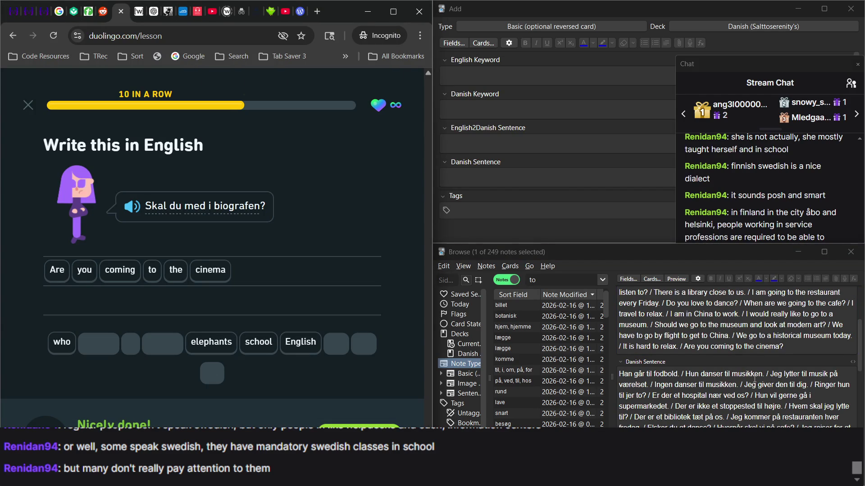
# Step: Append 'Skal du med i biografen?' to the end of the Danish Sentence field
pyautogui.scroll(-1, 754, 378)
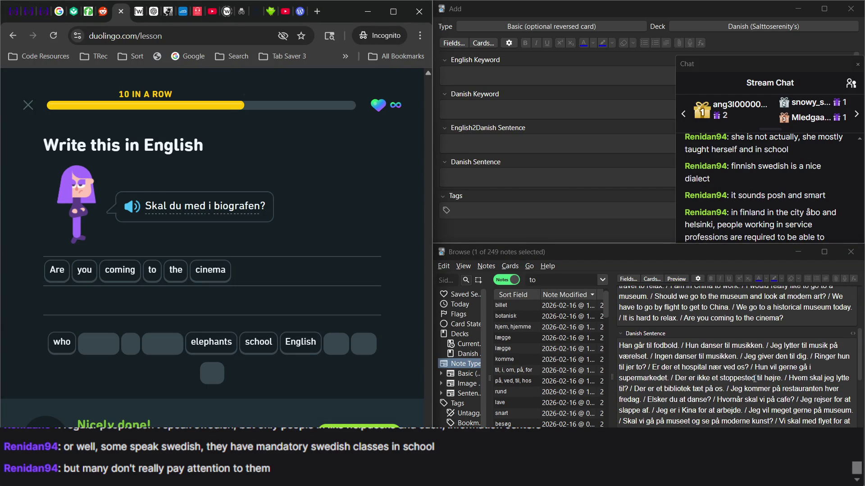
pyautogui.scroll(-3, 754, 378)
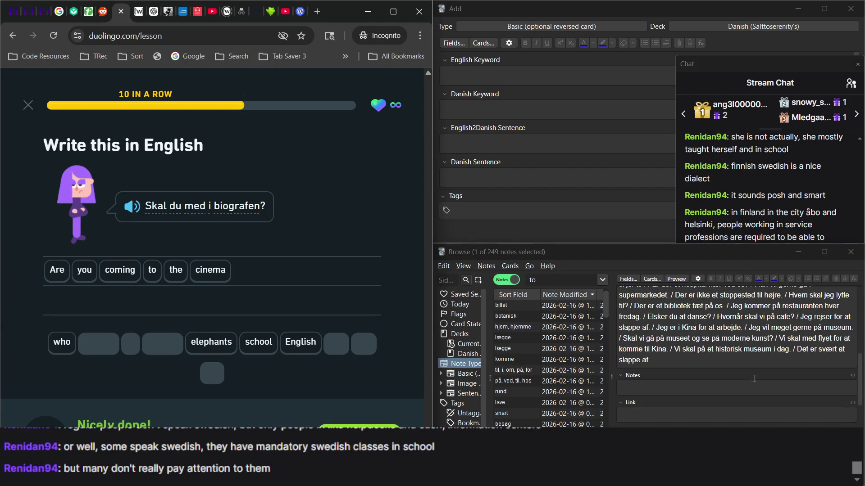
pyautogui.click(735, 363)
pyautogui.write('/ Sk')
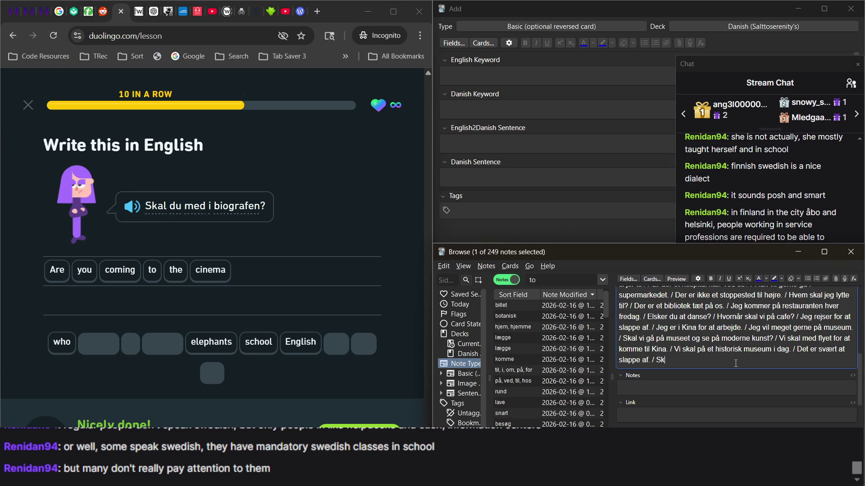
pyautogui.write('al du med i b')
pyautogui.write('iograf')
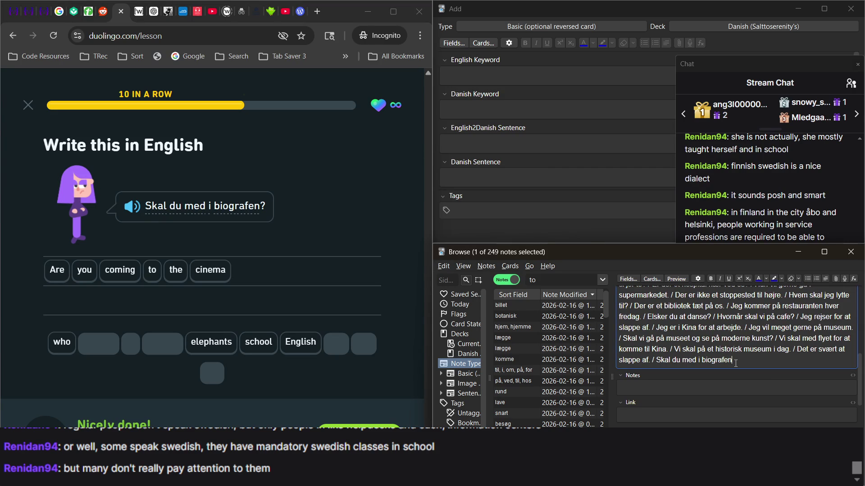
pyautogui.write('?')
# Step: Look over the stream chat and Duolingo lesson, then continue Duolingo to the speaking exercise
pyautogui.scroll(3, 735, 363)
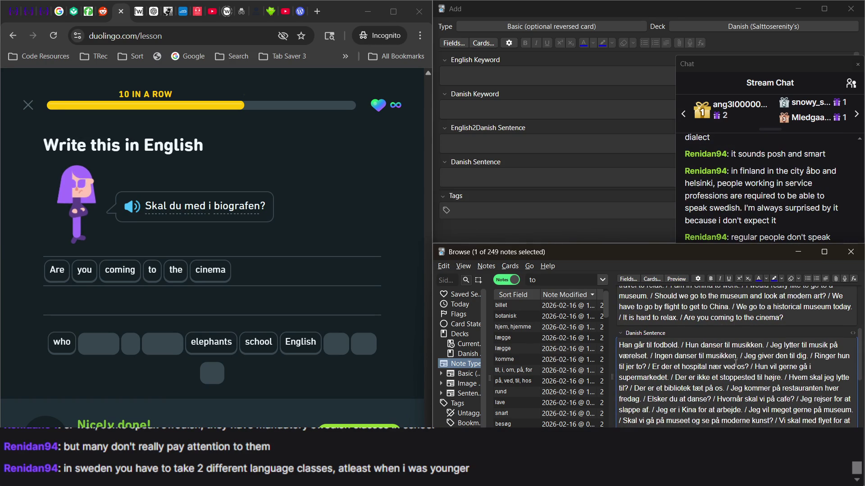
pyautogui.click(737, 221)
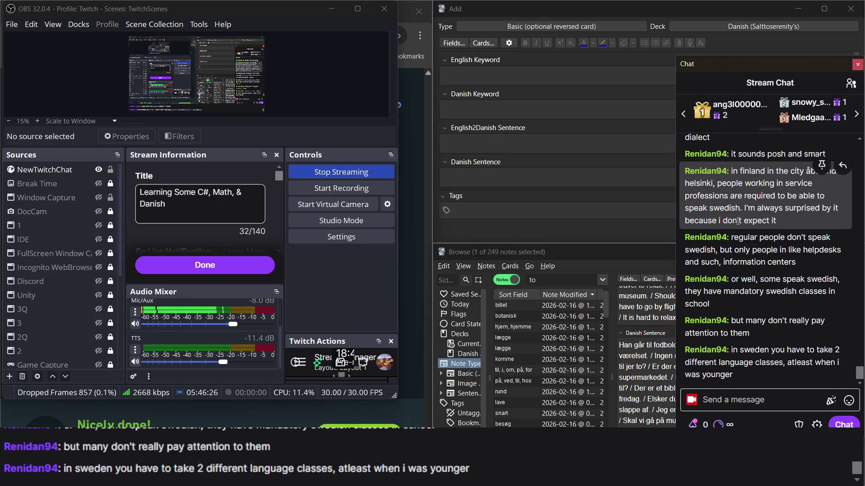
pyautogui.click(644, 377)
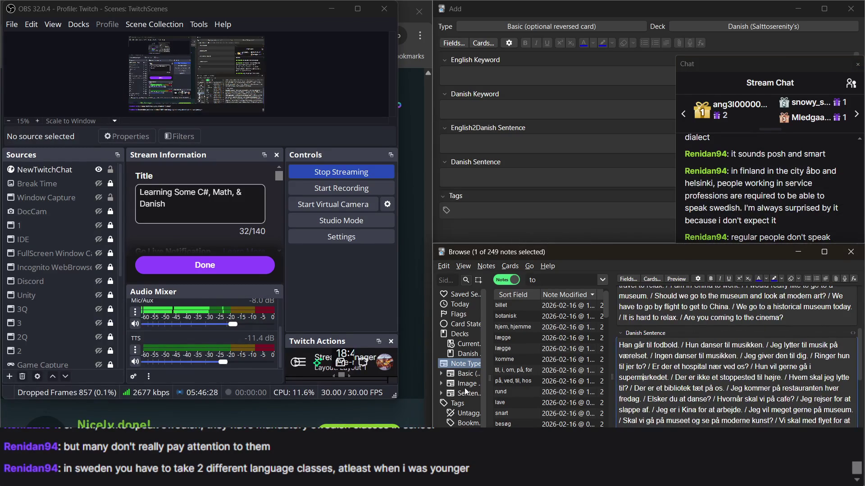
pyautogui.click(419, 377)
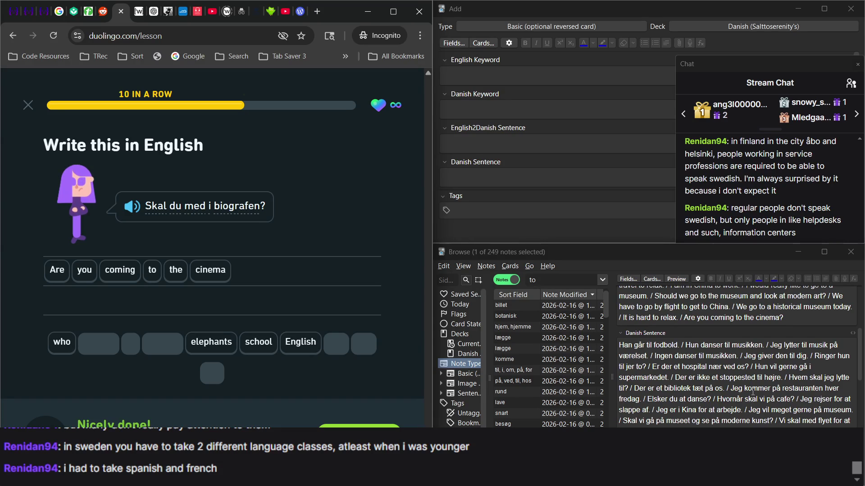
pyautogui.scroll(-1, 753, 392)
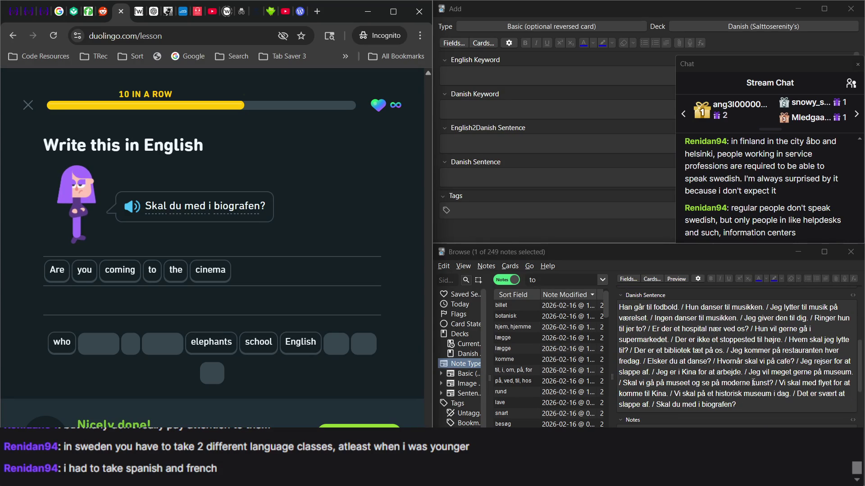
pyautogui.hotkey('alt', 'Tab')
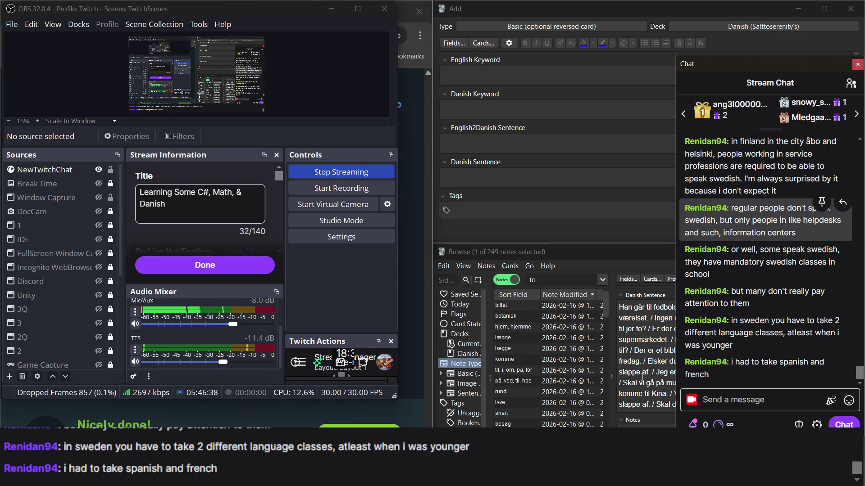
pyautogui.click(642, 373)
pyautogui.click(409, 402)
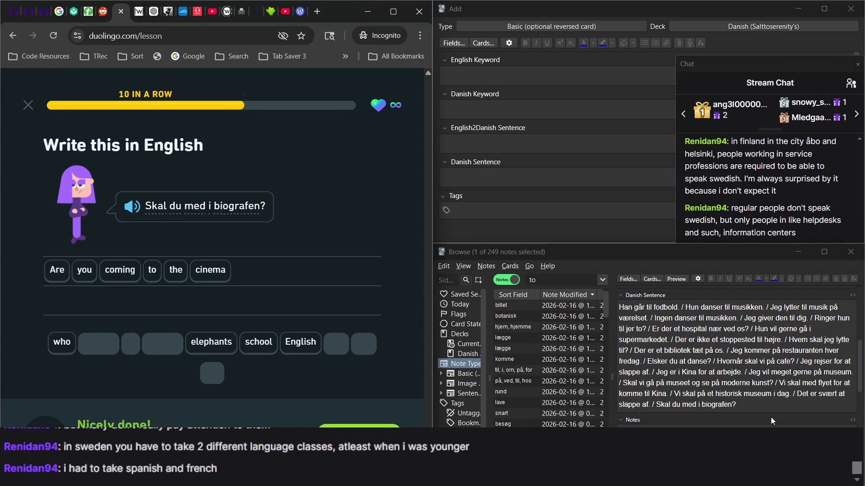
pyautogui.scroll(2, 771, 417)
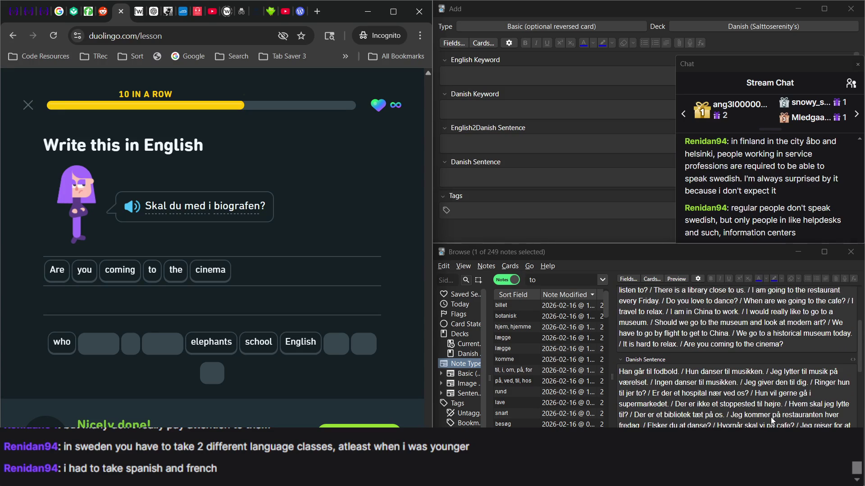
pyautogui.scroll(-2, 771, 417)
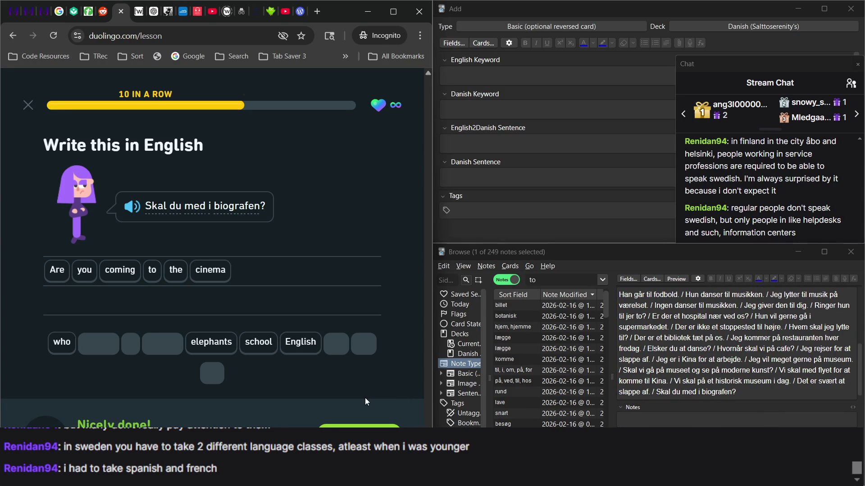
pyautogui.scroll(2, 745, 410)
pyautogui.scroll(-2, 745, 410)
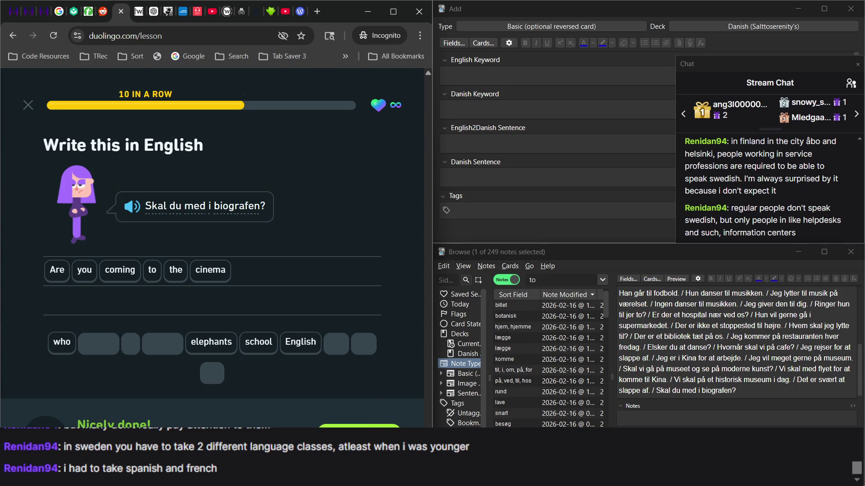
pyautogui.click(359, 427)
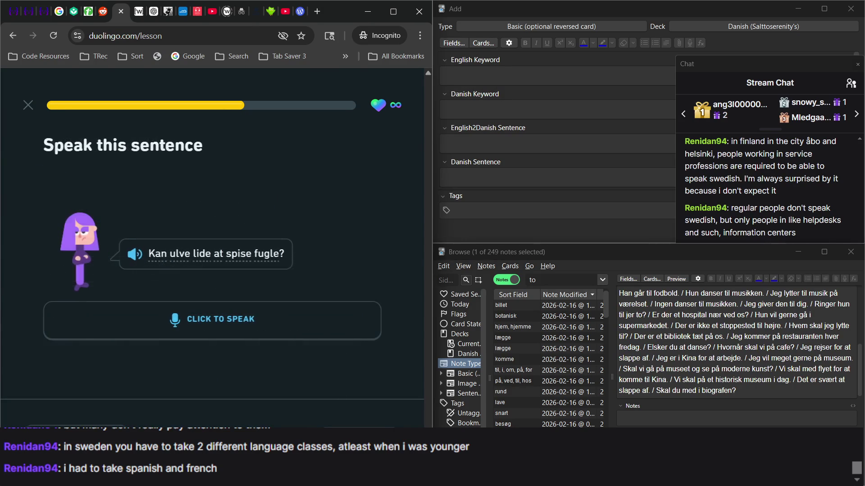
# Step: Record the spoken Duolingo sentence and search the Anki browser for 'fugle', then 'ulv'
pyautogui.click(291, 320)
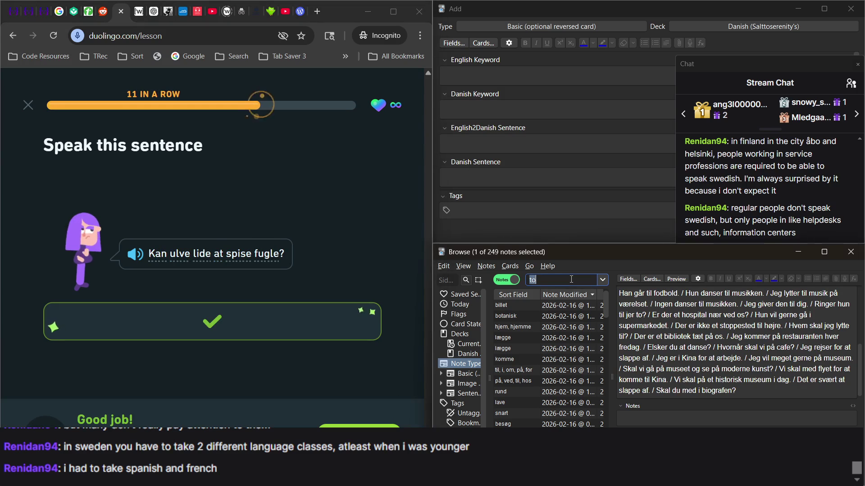
pyautogui.click(571, 279)
pyautogui.write('fugle')
pyautogui.press('Return')
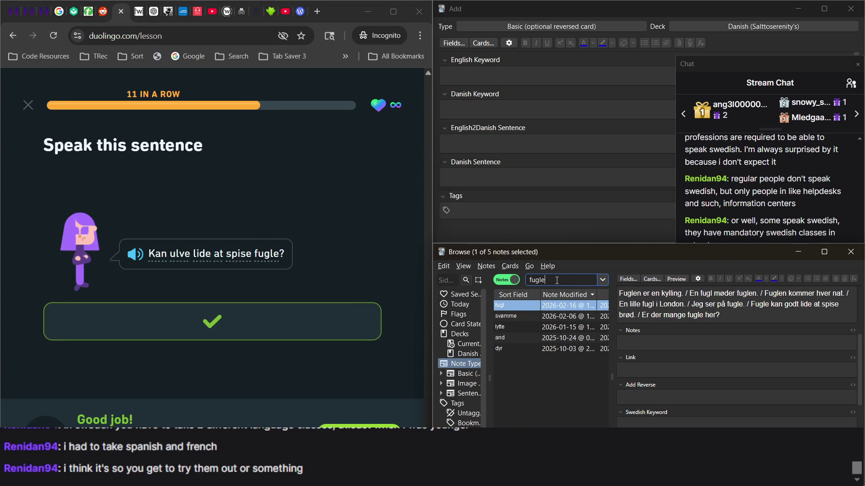
pyautogui.doubleClick(557, 280)
pyautogui.write('ulv')
pyautogui.press('Return')
# Step: Append '/ Do wolves like' to the ulv note's English sentences, fixing typos
pyautogui.scroll(2, 691, 350)
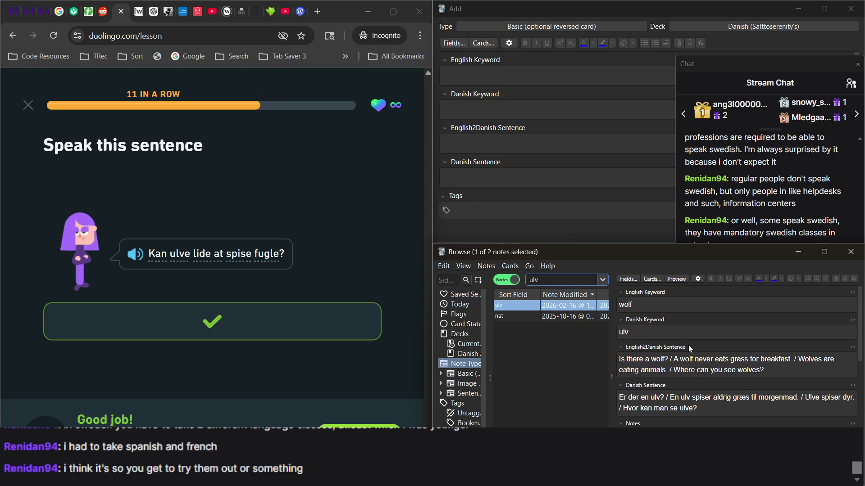
pyautogui.click(782, 371)
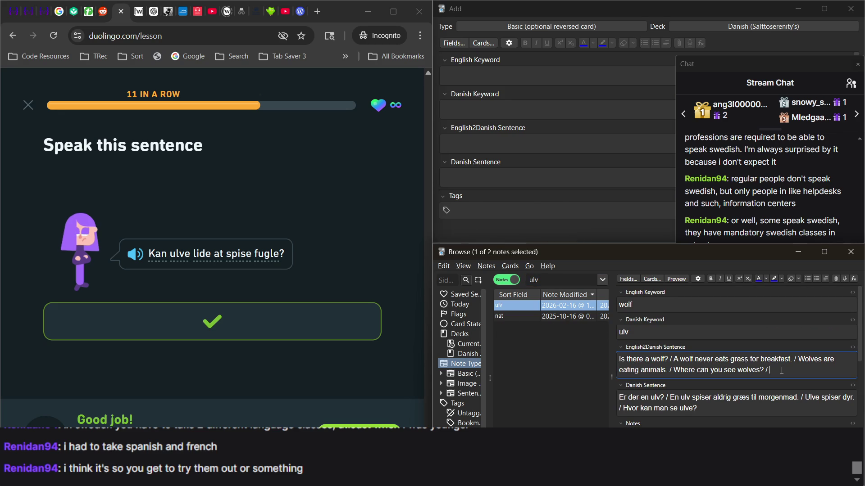
pyautogui.write('/ ')
pyautogui.write('Kan')
pyautogui.press('BackSpace')
pyautogui.press('BackSpace')
pyautogui.press('BackSpace')
pyautogui.write('Do wo')
pyautogui.write('s like')
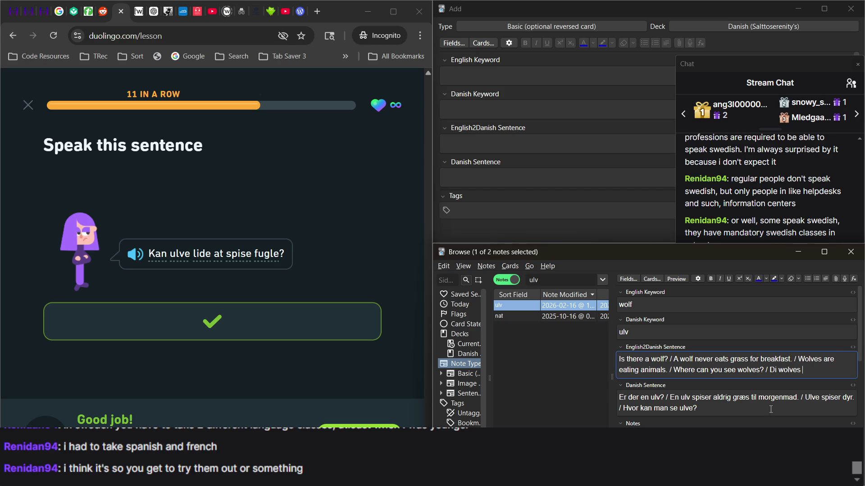
pyautogui.click(777, 370)
pyautogui.press('BackSpace')
pyautogui.write('o')
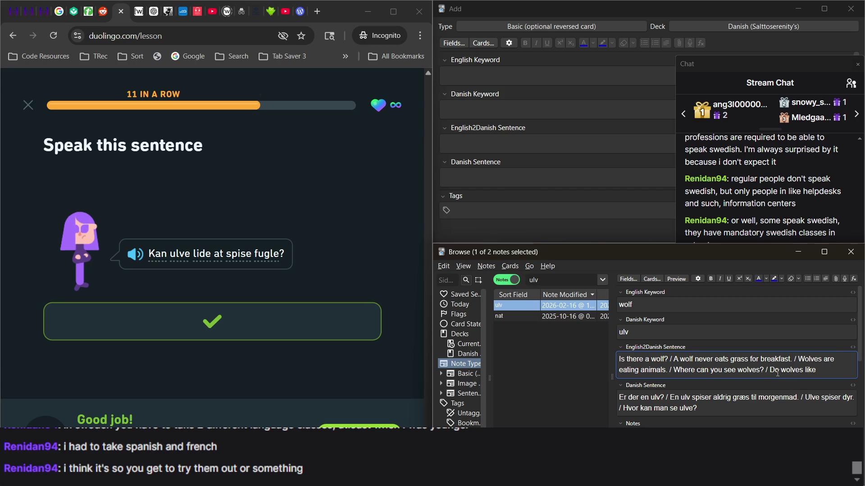
# Step: Check the stream chat and Duolingo lesson, then reopen the ulv note for editing
pyautogui.click(762, 178)
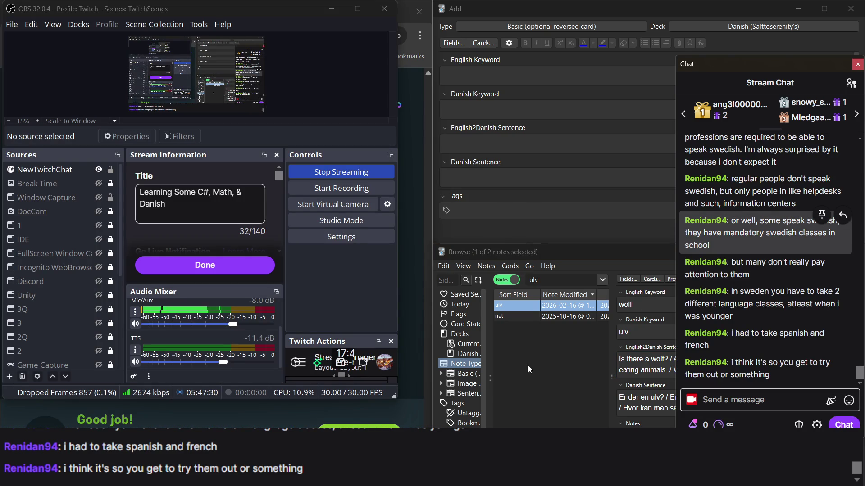
pyautogui.click(528, 366)
pyautogui.click(415, 316)
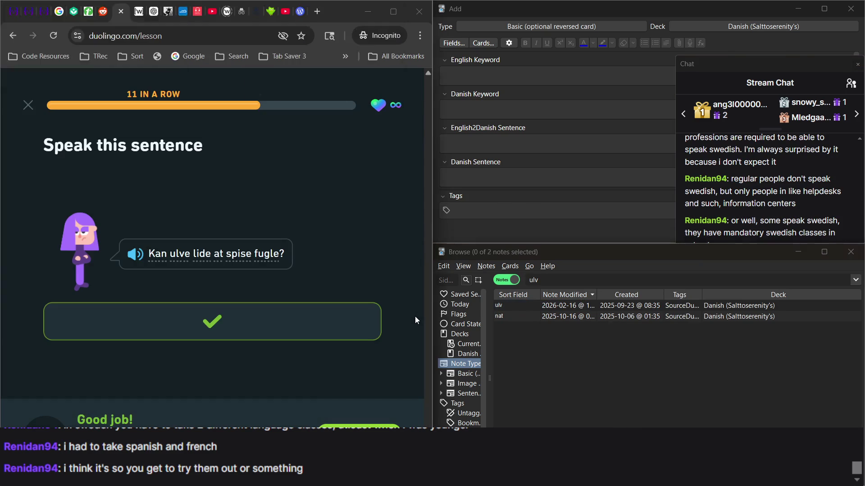
pyautogui.click(518, 310)
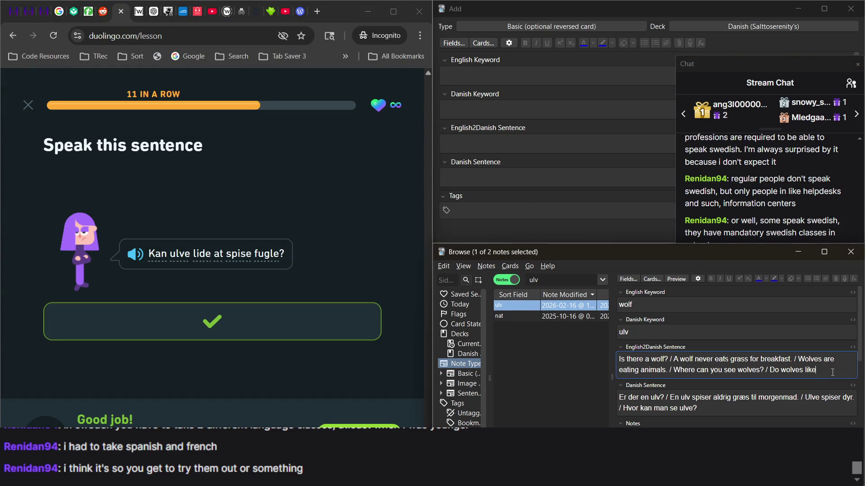
pyautogui.click(793, 213)
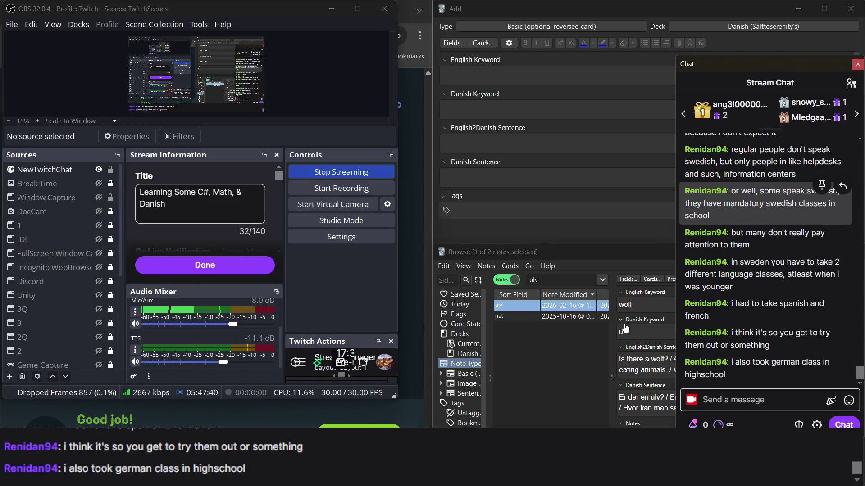
pyautogui.click(541, 372)
pyautogui.click(412, 222)
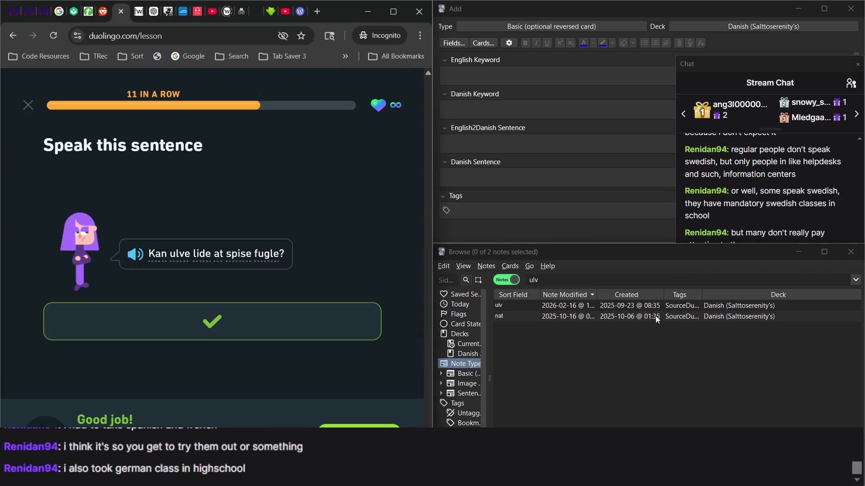
pyautogui.click(574, 309)
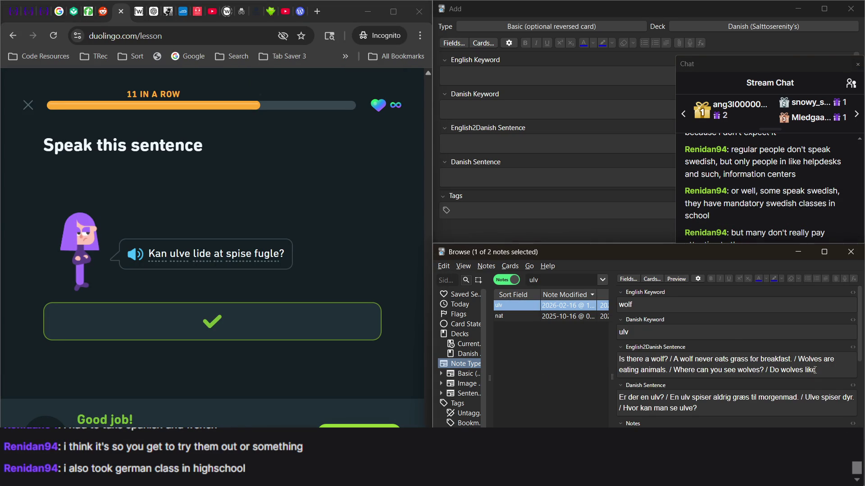
# Step: Complete the English sentence as 'Do wolves like to eat birds?'
pyautogui.click(835, 370)
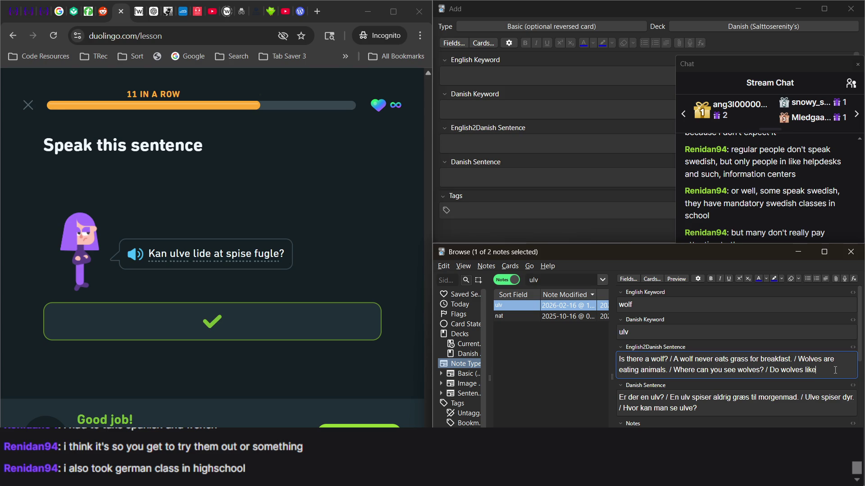
pyautogui.write(' to eat b')
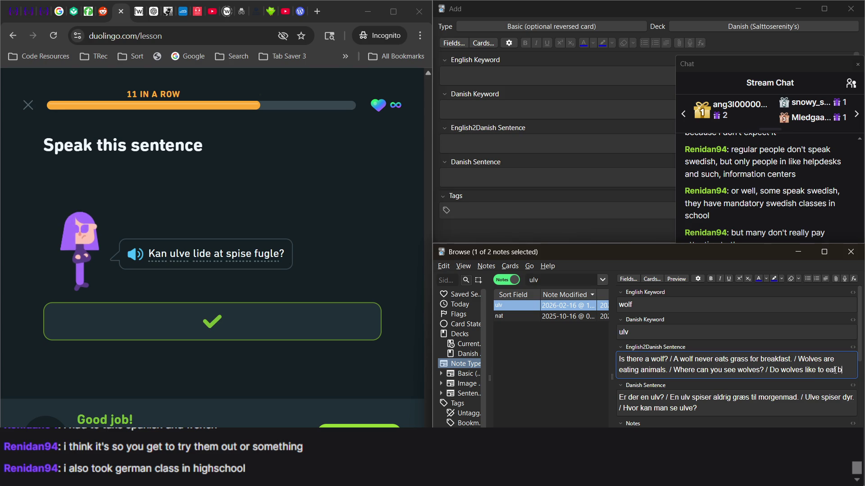
pyautogui.write('irds?')
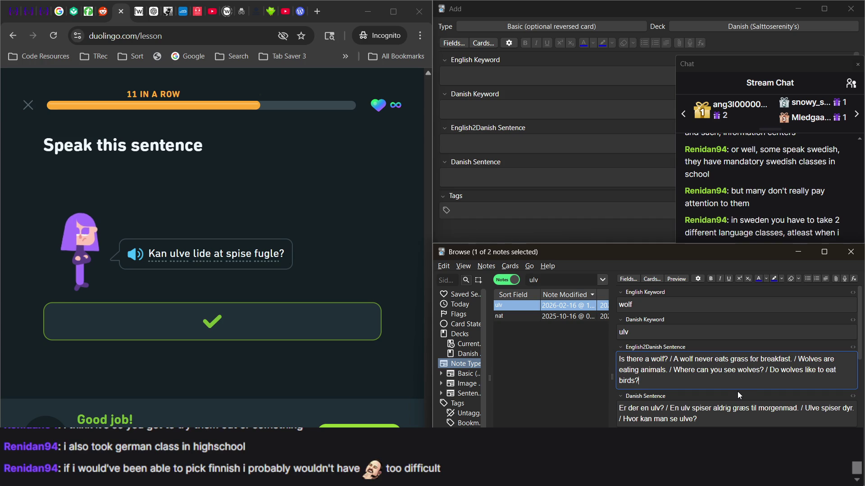
pyautogui.click(735, 418)
# Step: Append '/ Kan ulve lide at spise fugle?' to the ulv note's Danish sentences
pyautogui.write('/')
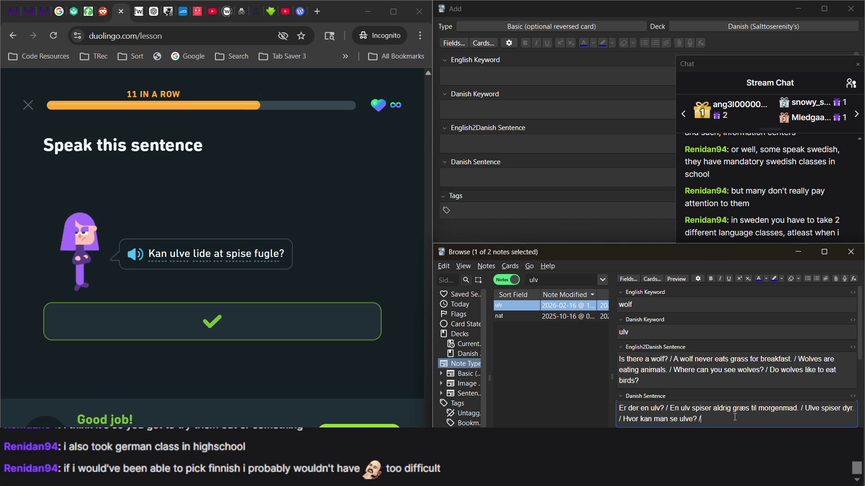
pyautogui.write(' Kan u')
pyautogui.write('lve lide')
pyautogui.click(768, 190)
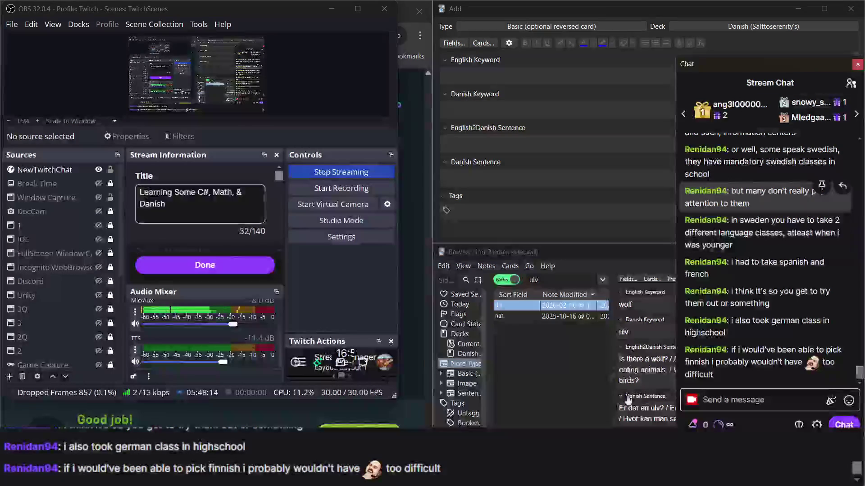
pyautogui.click(413, 366)
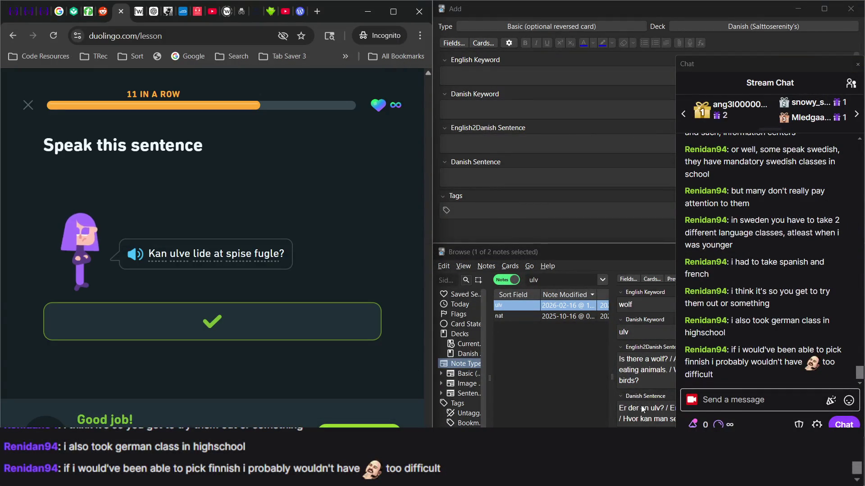
pyautogui.click(640, 422)
pyautogui.tripleClick(640, 422)
pyautogui.doubleClick(640, 423)
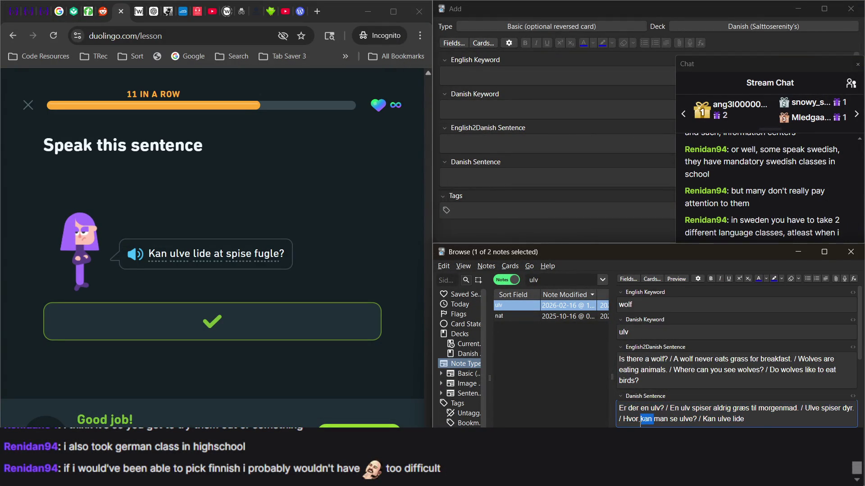
pyautogui.click(747, 419)
pyautogui.write('at spise')
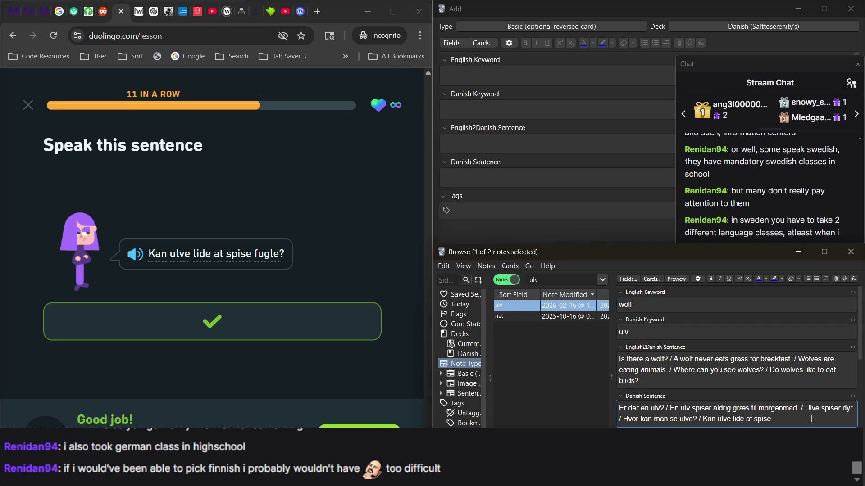
pyautogui.write(' fugle?')
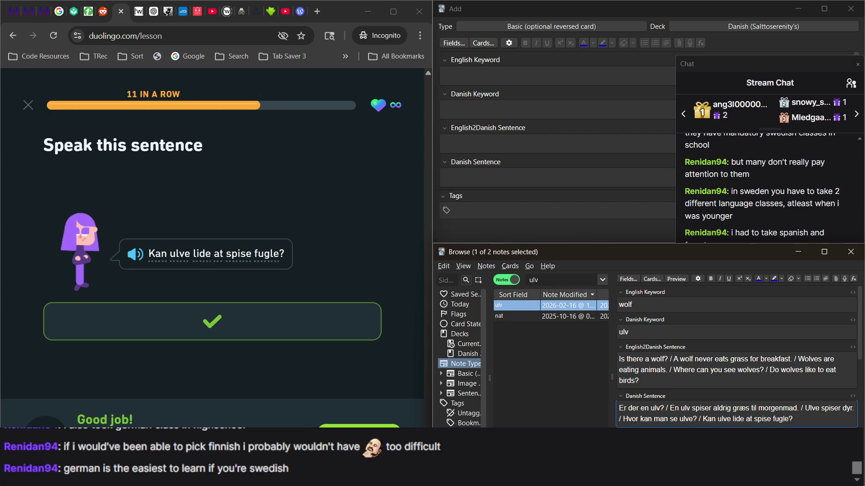
# Step: Check the stream chat and Duolingo lesson, then reselect the ulv note in the browser
pyautogui.click(769, 225)
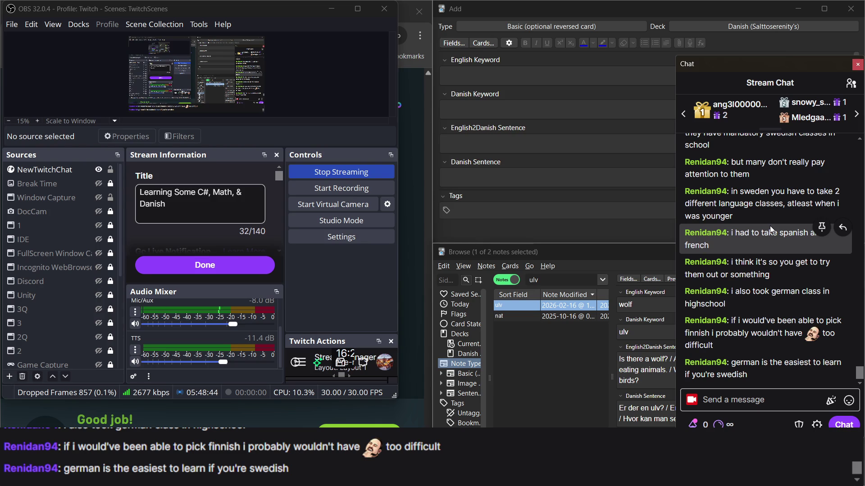
pyautogui.click(420, 190)
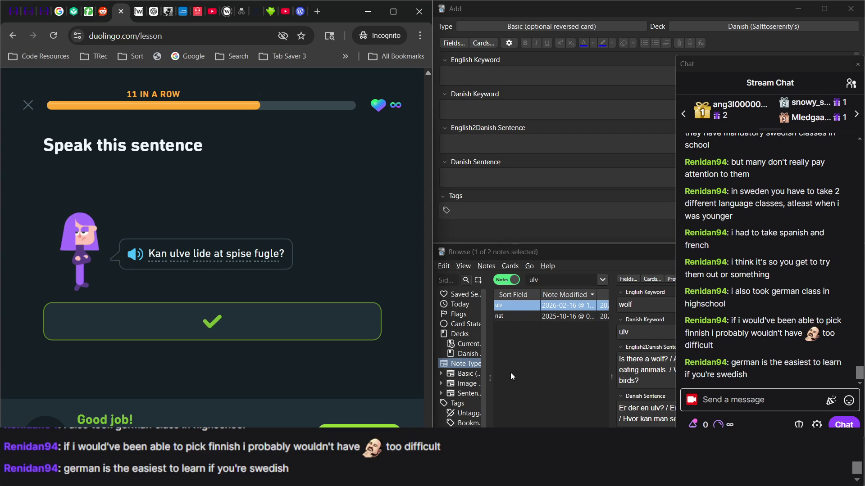
pyautogui.click(568, 367)
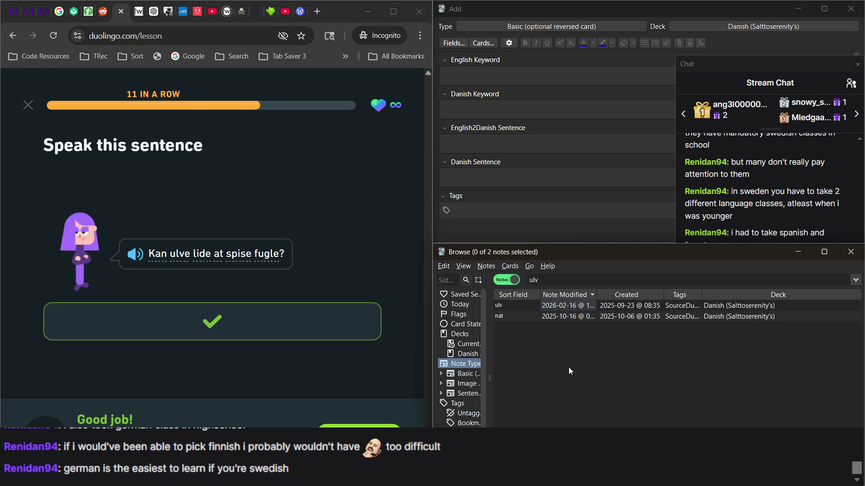
pyautogui.click(556, 306)
pyautogui.click(765, 207)
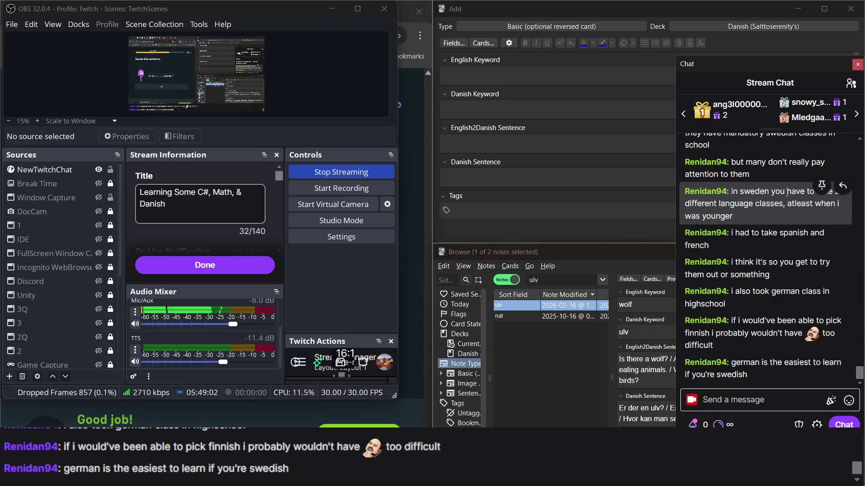
pyautogui.click(407, 243)
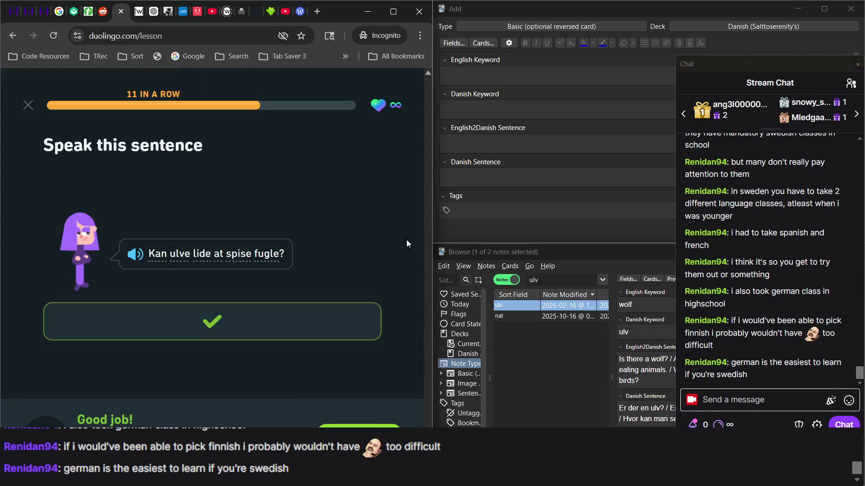
# Step: Move Duolingo on to the next exercise
pyautogui.click(582, 247)
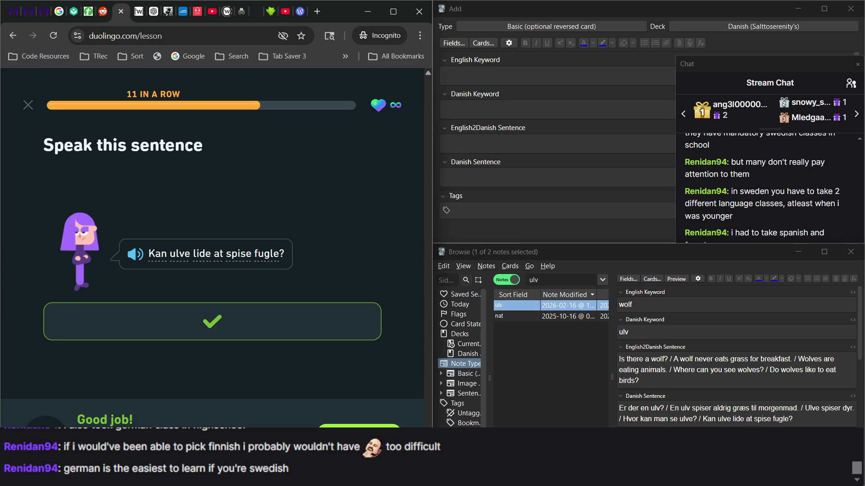
pyautogui.click(359, 426)
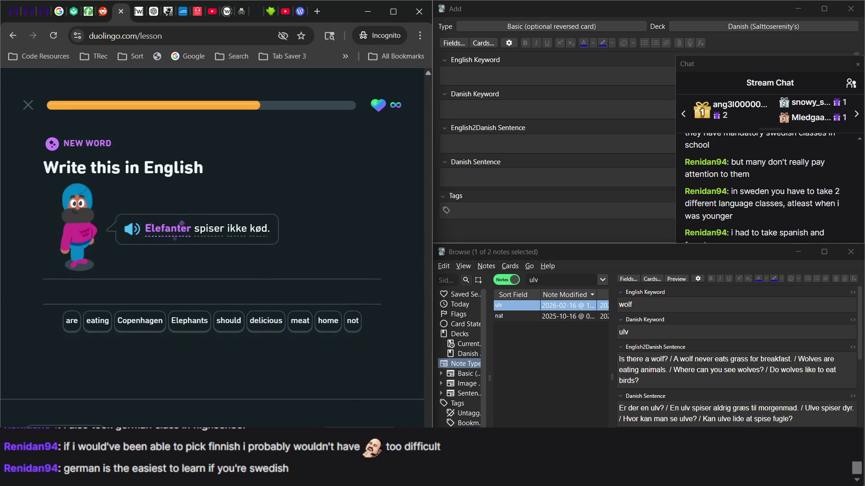
pyautogui.click(508, 80)
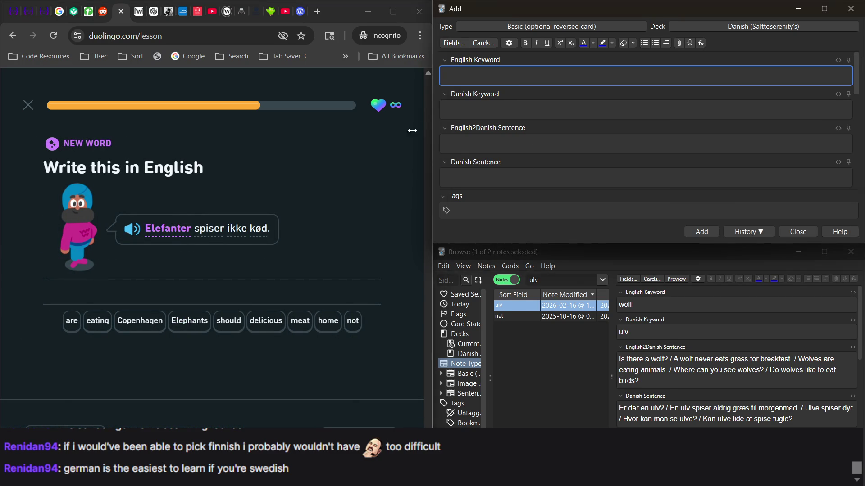
# Step: Answer 'Elefanter spiser ikke kød.' with tiles Elephants, are, not, eating, meat and check it
pyautogui.click(194, 322)
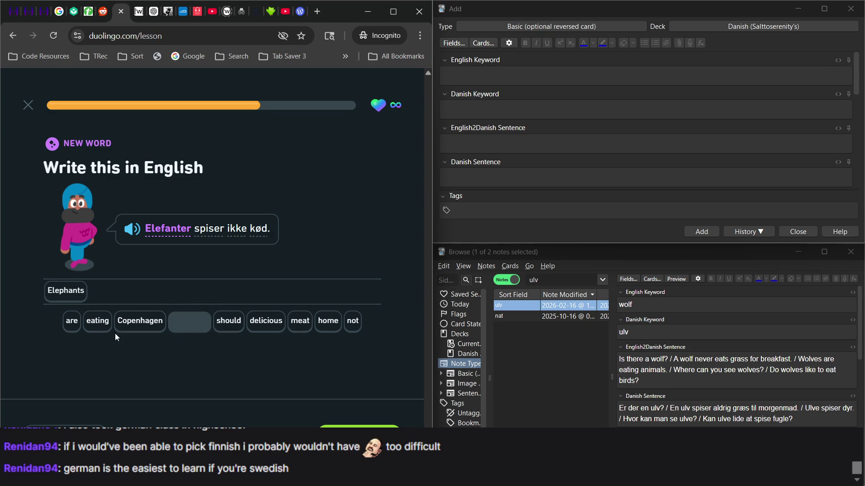
pyautogui.click(73, 327)
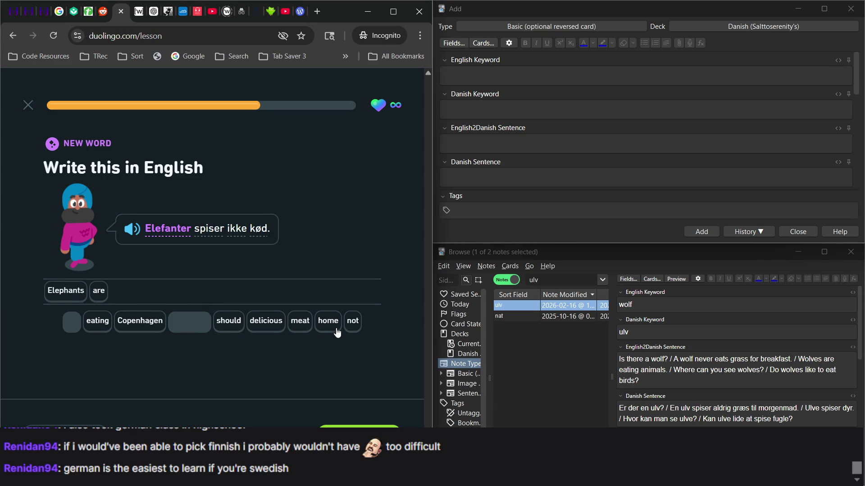
pyautogui.click(349, 321)
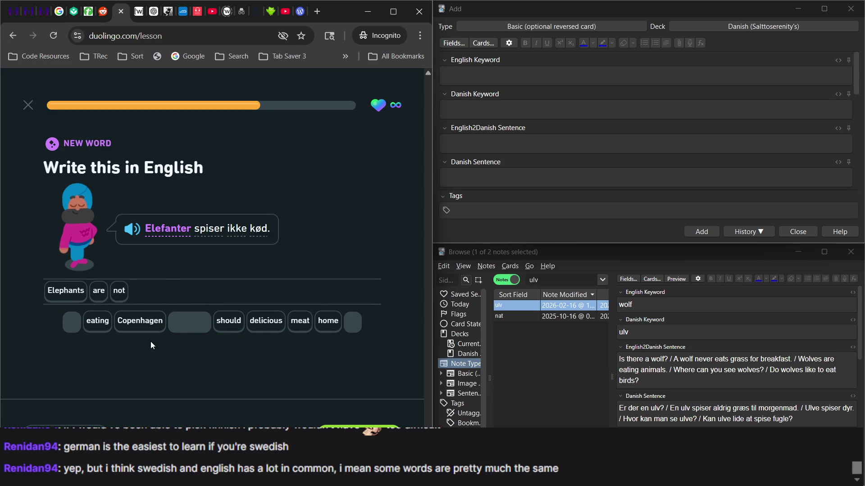
pyautogui.click(96, 320)
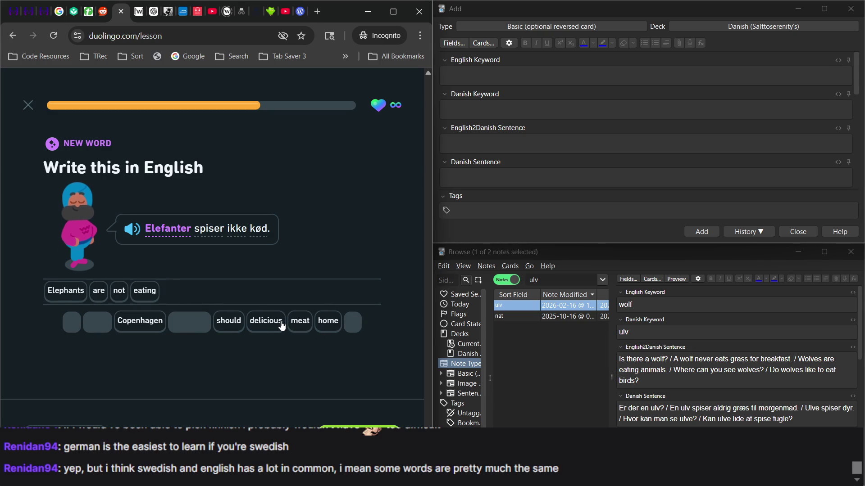
pyautogui.click(299, 322)
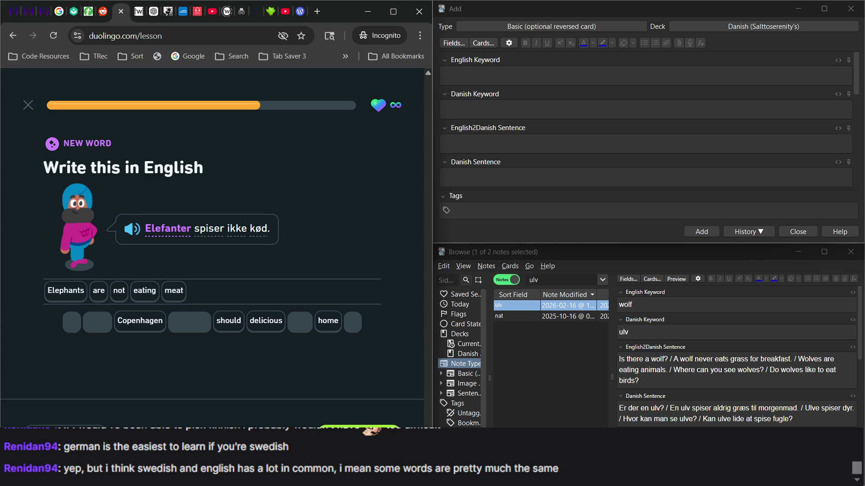
pyautogui.click(374, 427)
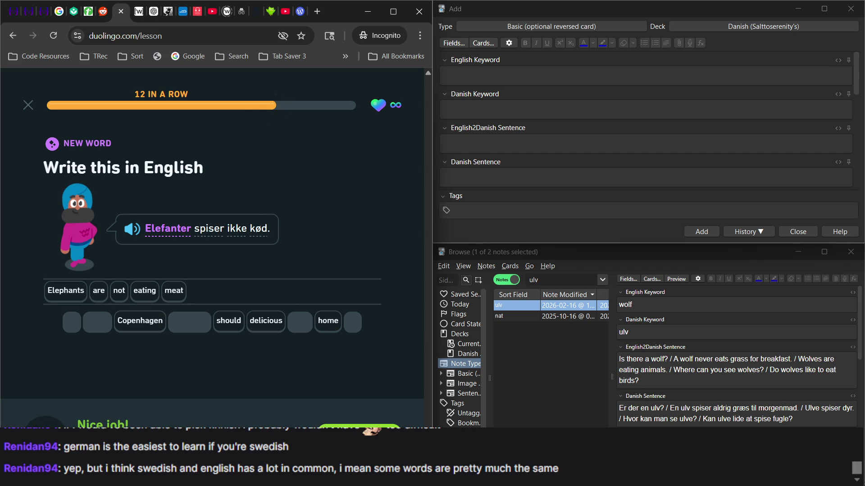
pyautogui.hotkey('alt', 'Tab')
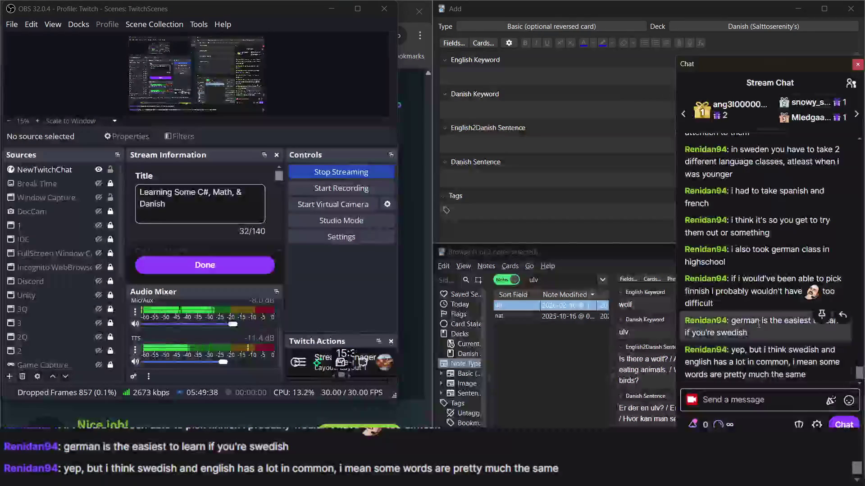
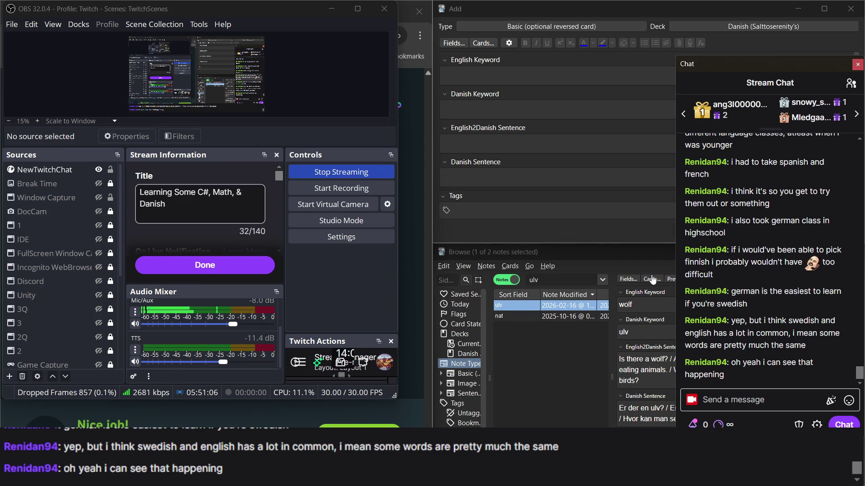
# Step: Type 'elephant' into the English Keyword field of a new Danish note in Anki's Add window
pyautogui.click(412, 236)
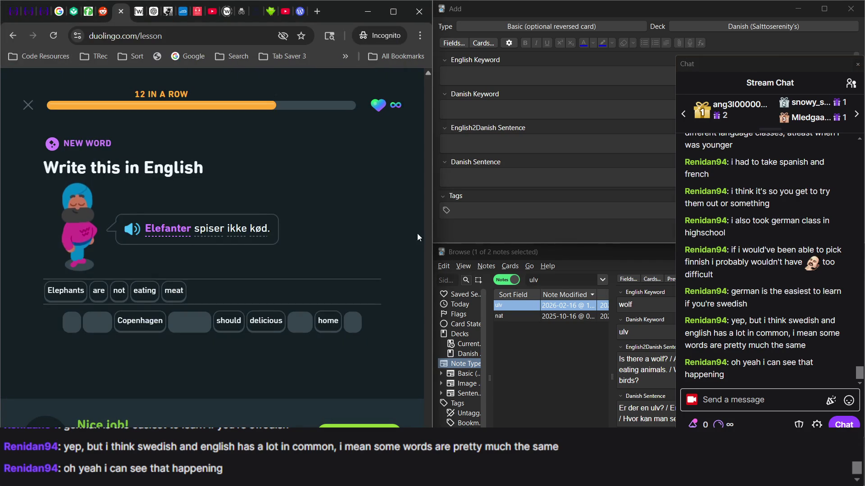
pyautogui.click(531, 147)
pyautogui.click(358, 221)
pyautogui.click(475, 80)
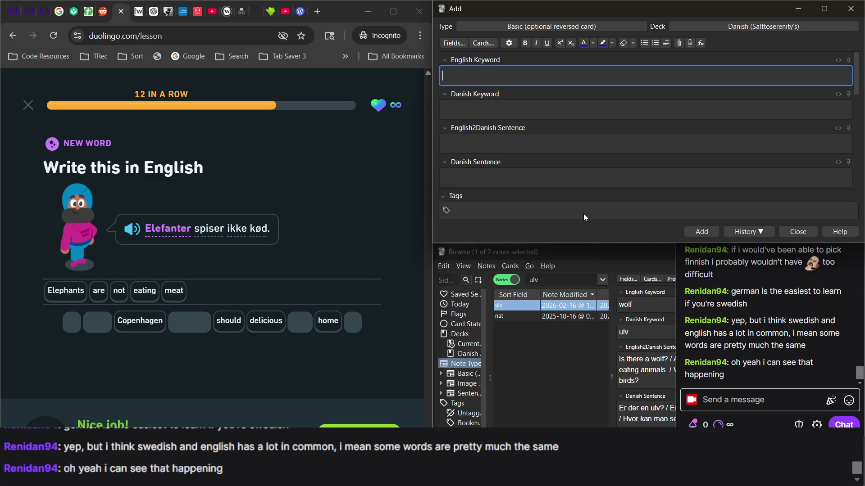
pyautogui.write('eleph')
pyautogui.press('BackSpace')
pyautogui.write('hant')
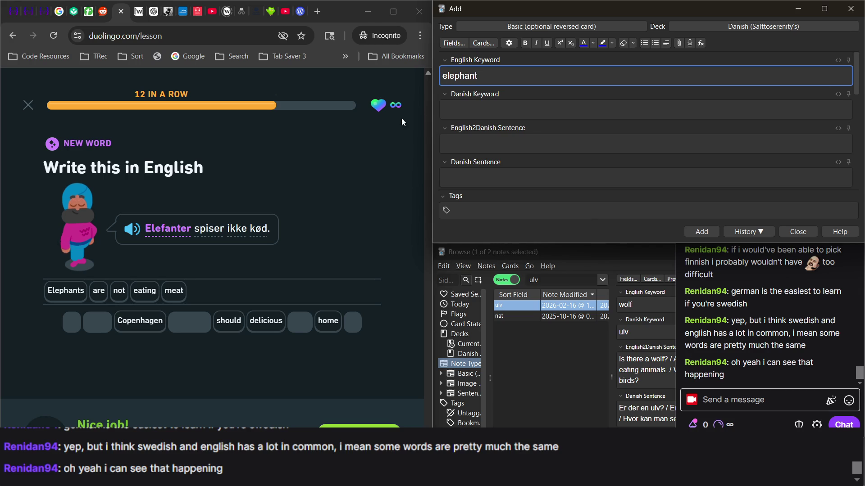
pyautogui.moveTo(270, 12)
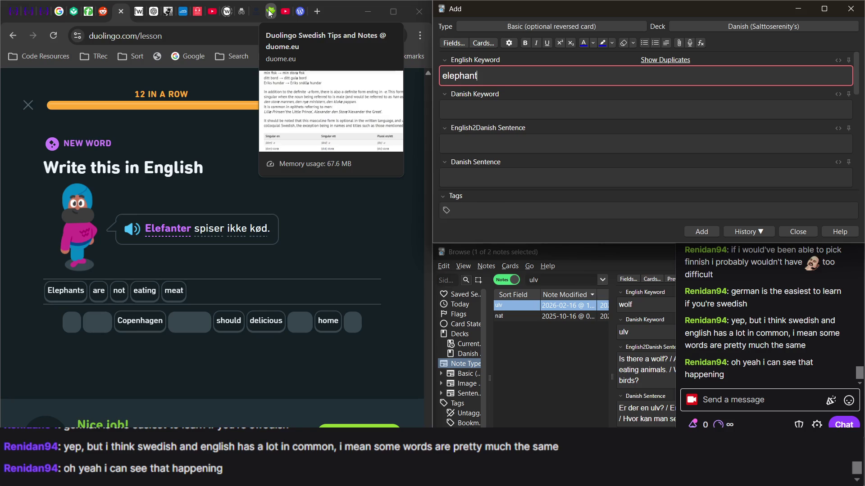
# Step: Open duome.eu's Swedish adjective tips page, glancing at the stream chat twice
pyautogui.click(270, 12)
pyautogui.scroll(-1, 242, 262)
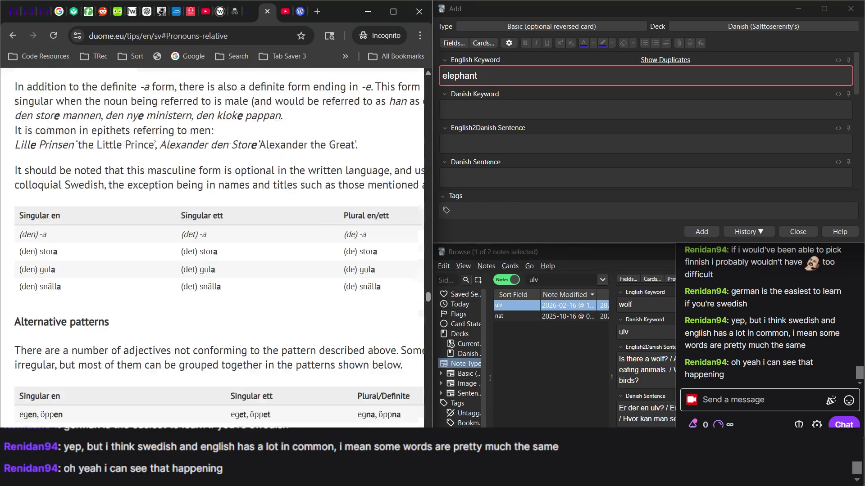
pyautogui.hotkey('alt', 'Tab')
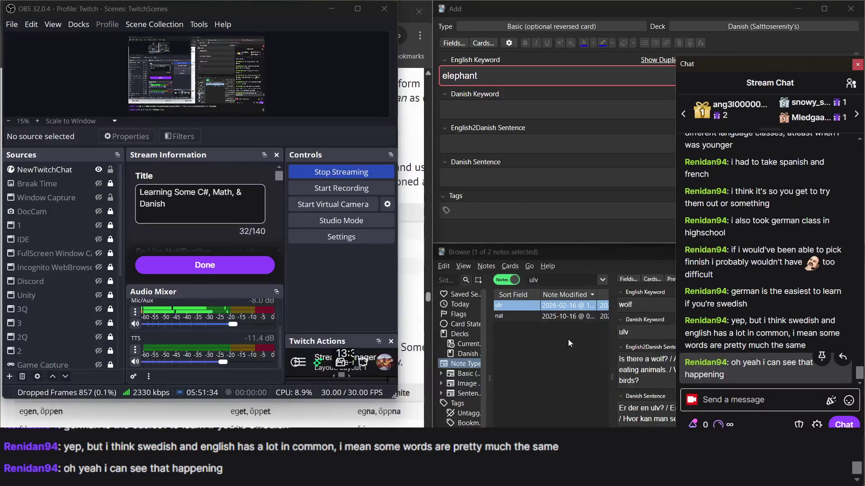
pyautogui.hotkey('alt', 'Tab')
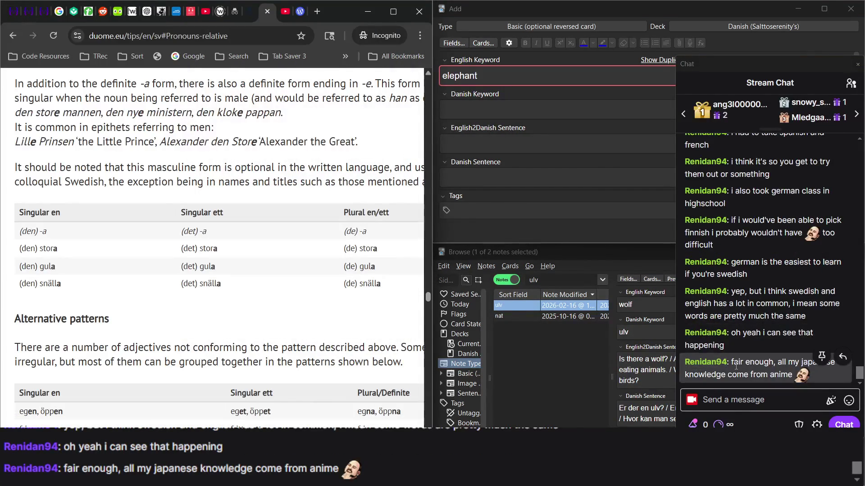
pyautogui.hotkey('alt', 'Tab')
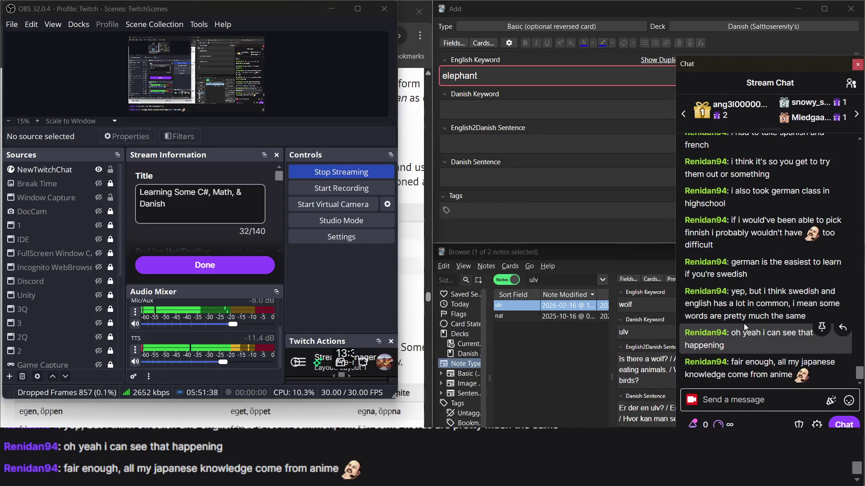
pyautogui.hotkey('alt', 'Tab')
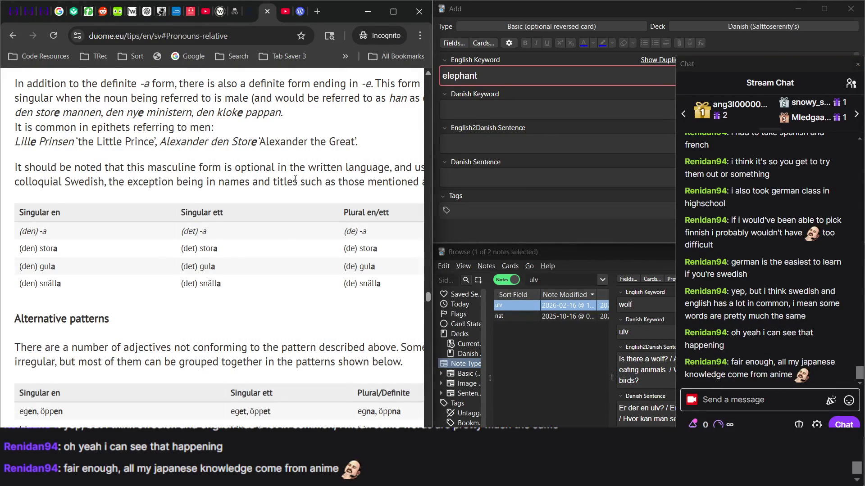
# Step: Scroll up and down through the Swedish adjective-form tables on duome.eu
pyautogui.scroll(-5, 275, 118)
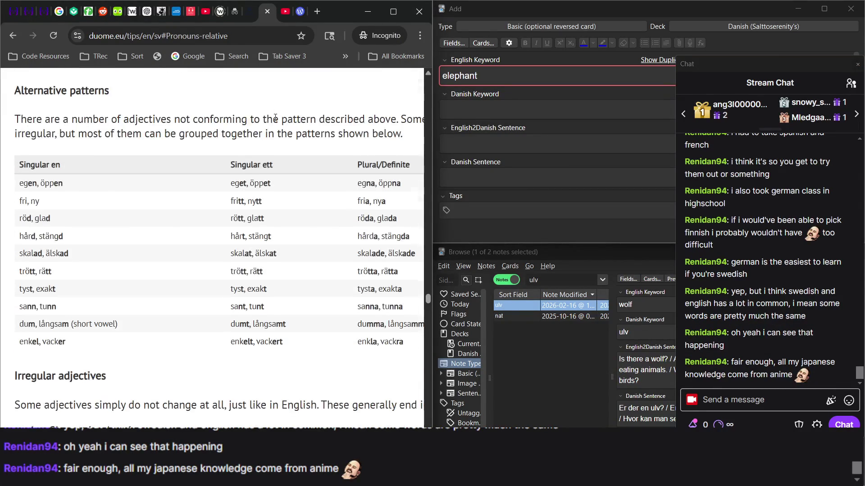
pyautogui.scroll(8, 275, 117)
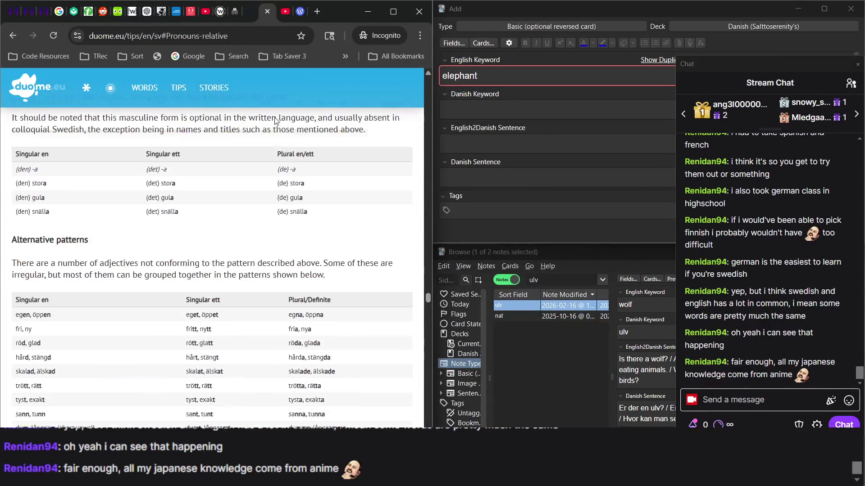
pyautogui.scroll(-6, 276, 118)
pyautogui.scroll(-10, 275, 118)
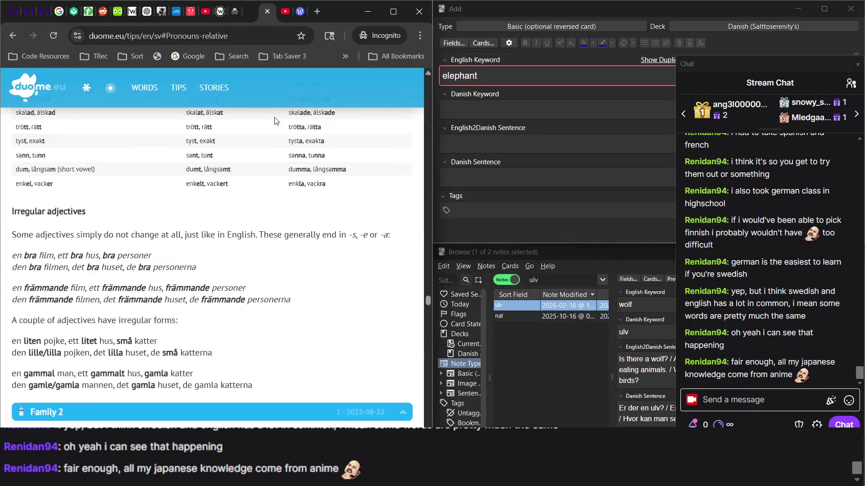
pyautogui.scroll(10, 276, 119)
pyautogui.scroll(10, 276, 119)
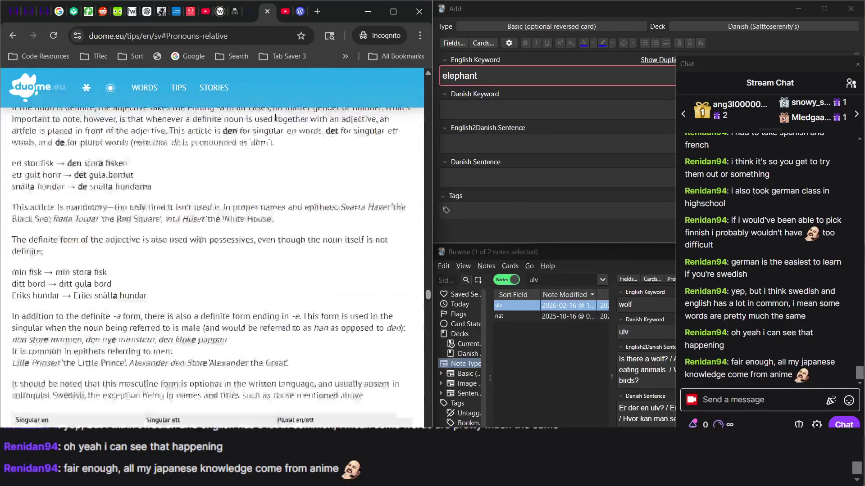
pyautogui.scroll(10, 275, 118)
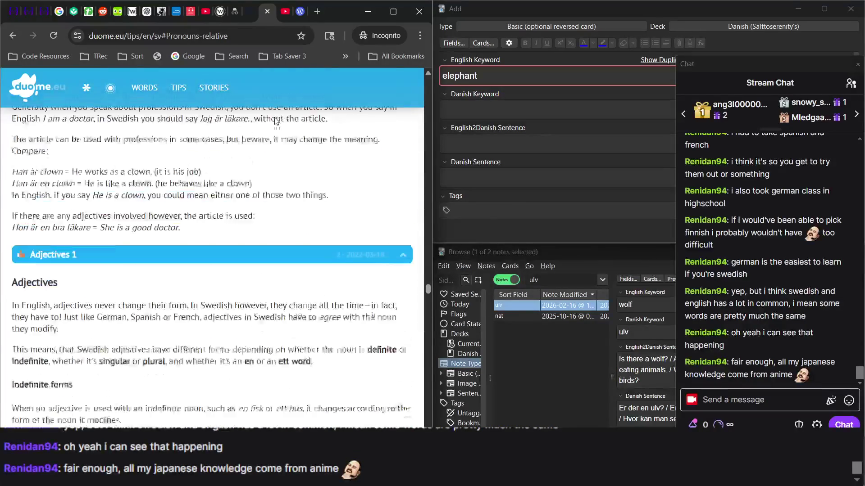
pyautogui.scroll(-9, 275, 119)
pyautogui.scroll(-10, 275, 117)
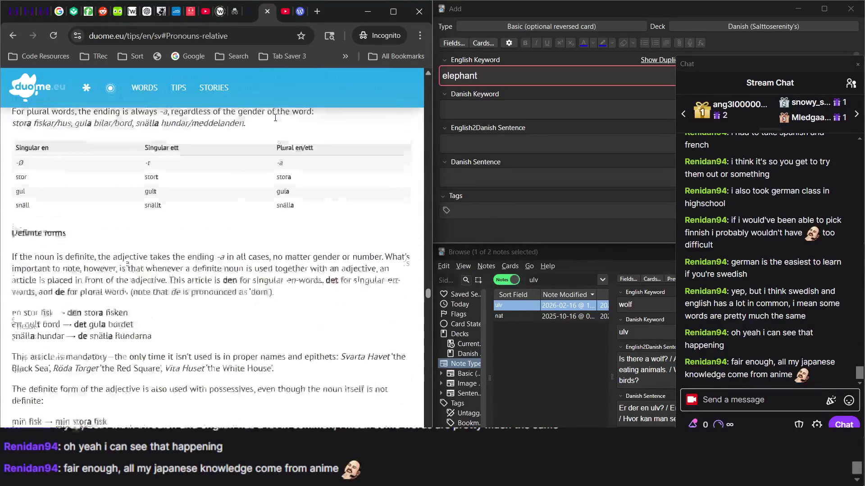
pyautogui.scroll(2, 274, 117)
pyautogui.scroll(-5, 276, 121)
pyautogui.scroll(1, 276, 121)
pyautogui.scroll(-9, 300, 222)
pyautogui.scroll(3, 300, 222)
pyautogui.scroll(-1, 299, 222)
pyautogui.scroll(8, 301, 220)
pyautogui.scroll(20, 301, 220)
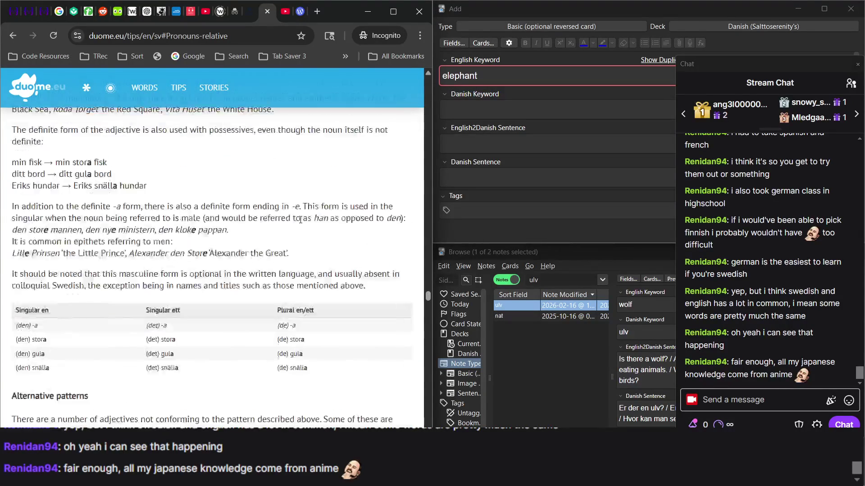
pyautogui.scroll(-15, 301, 222)
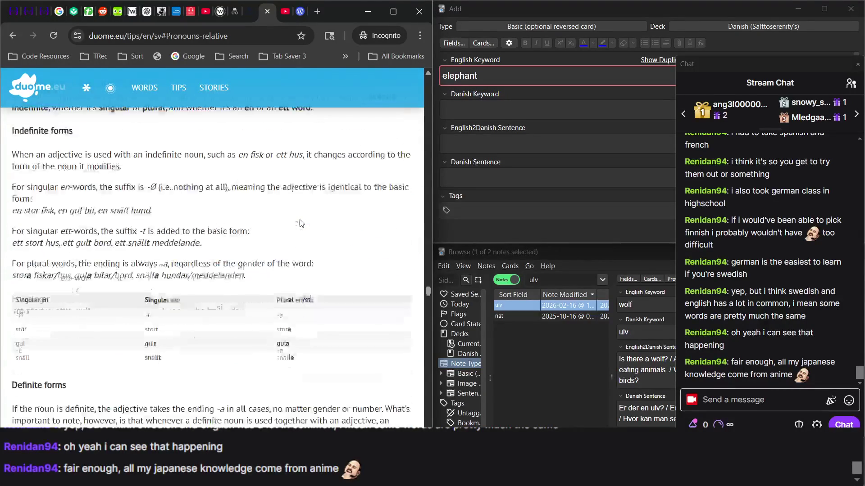
# Step: Glance at the blog article tab, return to the tips page, and bring Anki's editor forward
pyautogui.click(299, 12)
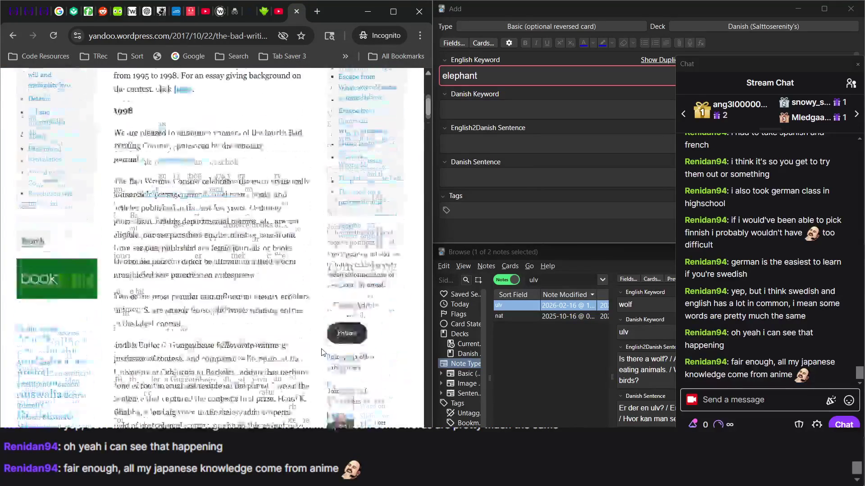
pyautogui.click(262, 13)
pyautogui.click(510, 127)
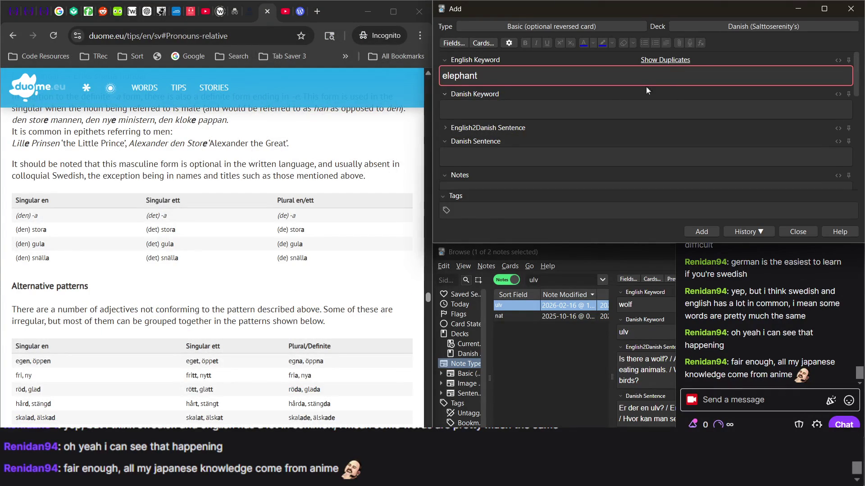
# Step: Find the elefant note and append 'Elephants are not eating meat.' to its English sentences
pyautogui.click(678, 64)
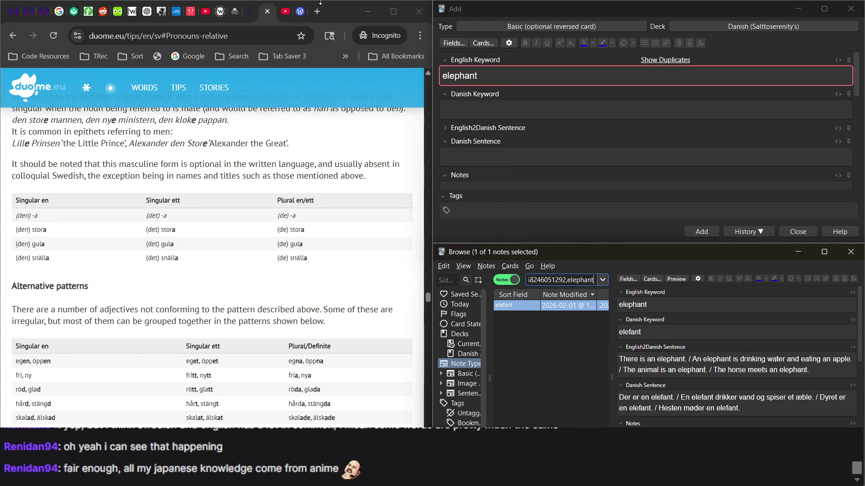
pyautogui.click(123, 12)
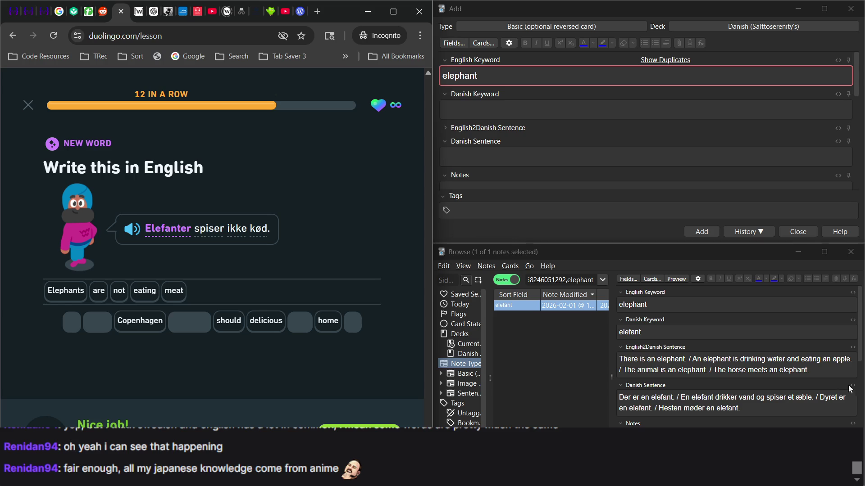
pyautogui.click(838, 373)
pyautogui.write('/ Ele')
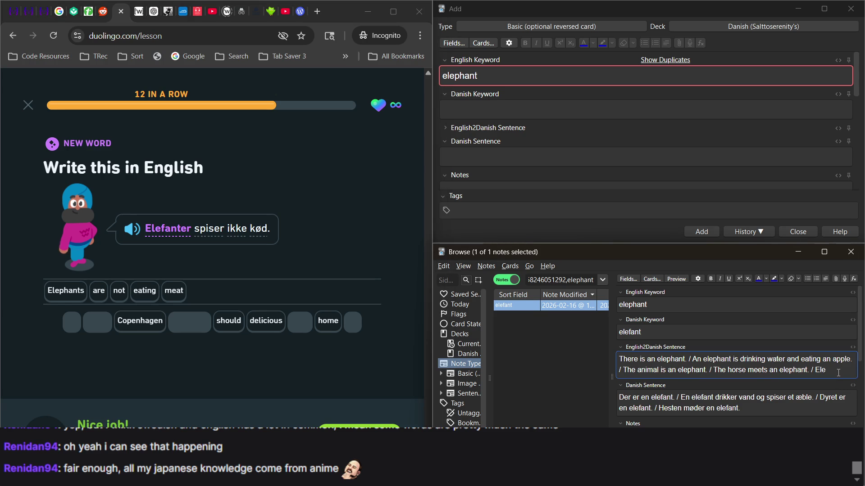
pyautogui.write('phants ')
pyautogui.write('are not eating m')
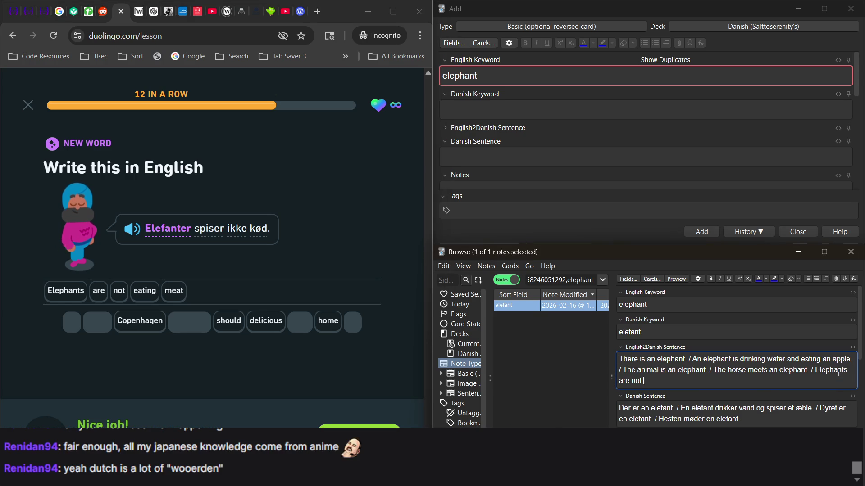
pyautogui.write('ear.')
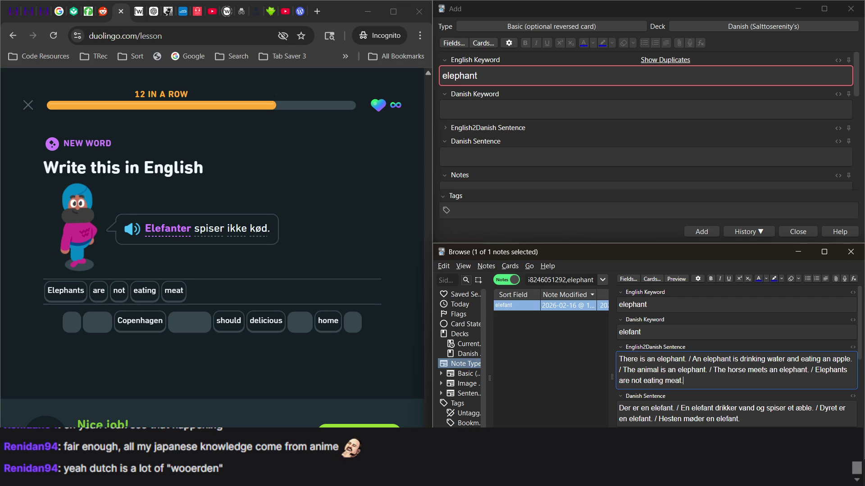
# Step: Append 'Elefanter spiser ikke kød.' to the elefant note's Danish sentences
pyautogui.scroll(-1, 688, 410)
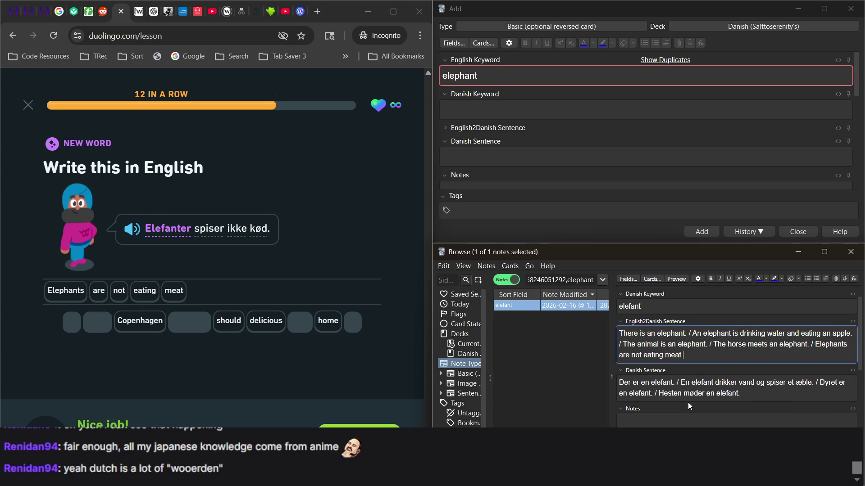
pyautogui.scroll(-1, 725, 388)
pyautogui.click(758, 372)
pyautogui.write('/ Ele')
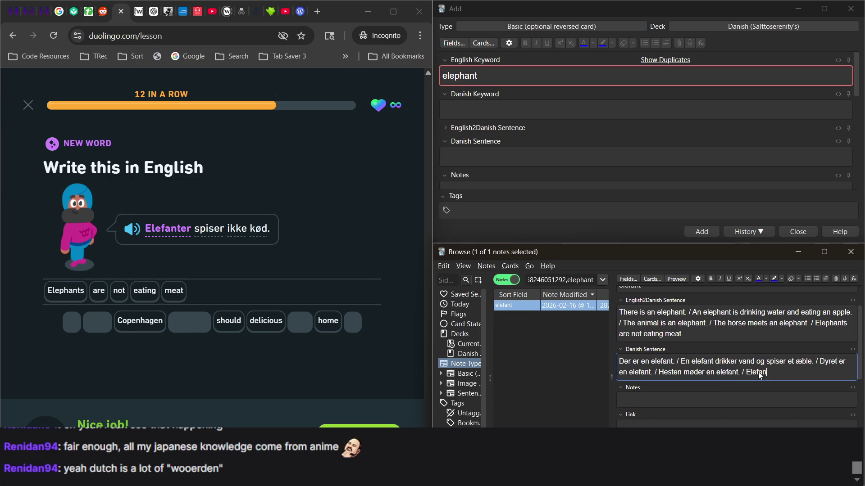
pyautogui.write('fanter spiser')
pyautogui.write(' ikke kø')
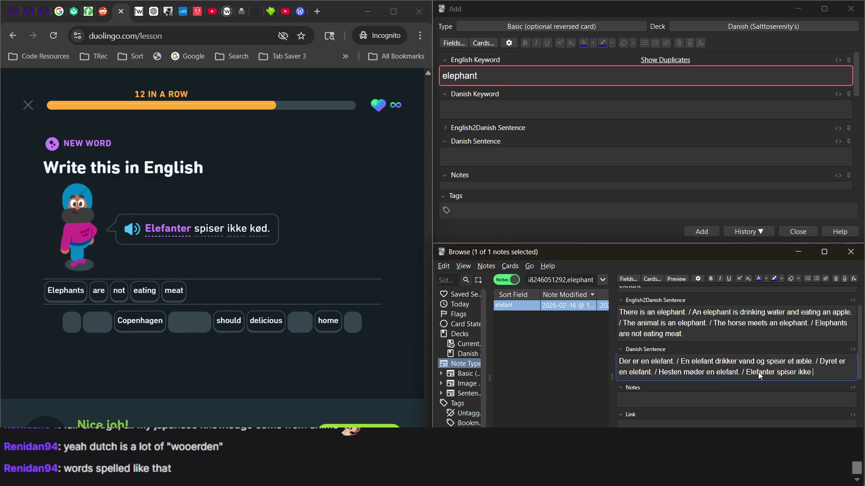
pyautogui.write('d.')
pyautogui.click(360, 427)
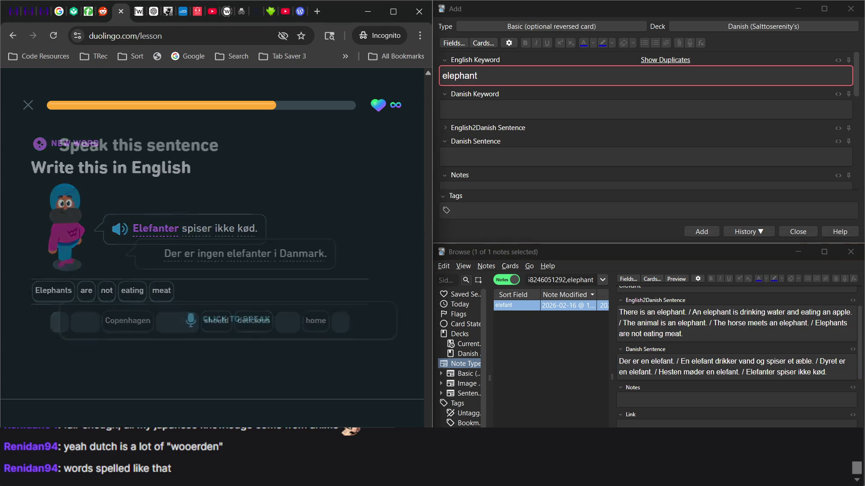
# Step: After checking the stream chat, speak 'Der er ingen elefanter i Danmark.' for Duolingo's speaking exercise
pyautogui.hotkey('alt', 'Tab')
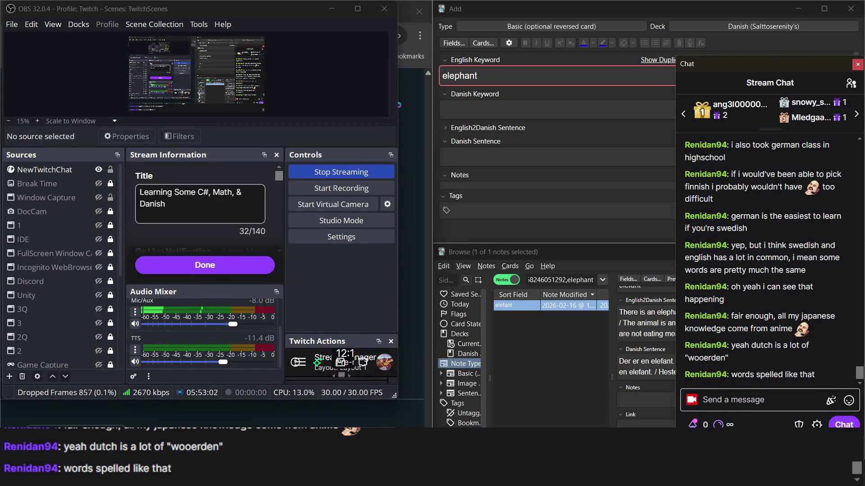
pyautogui.doubleClick(712, 356)
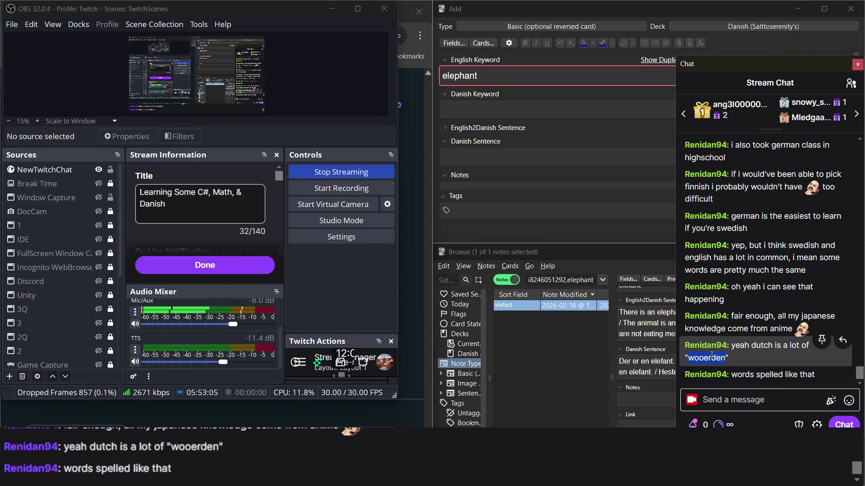
pyautogui.click(739, 360)
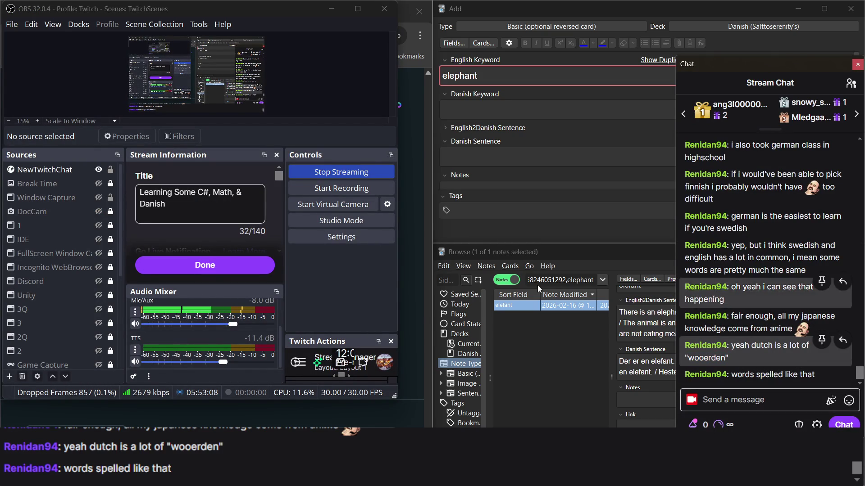
pyautogui.click(412, 274)
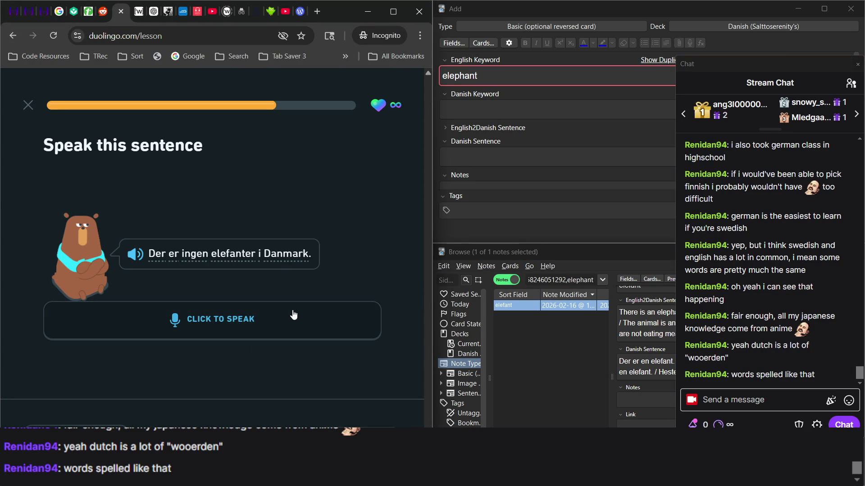
pyautogui.click(340, 319)
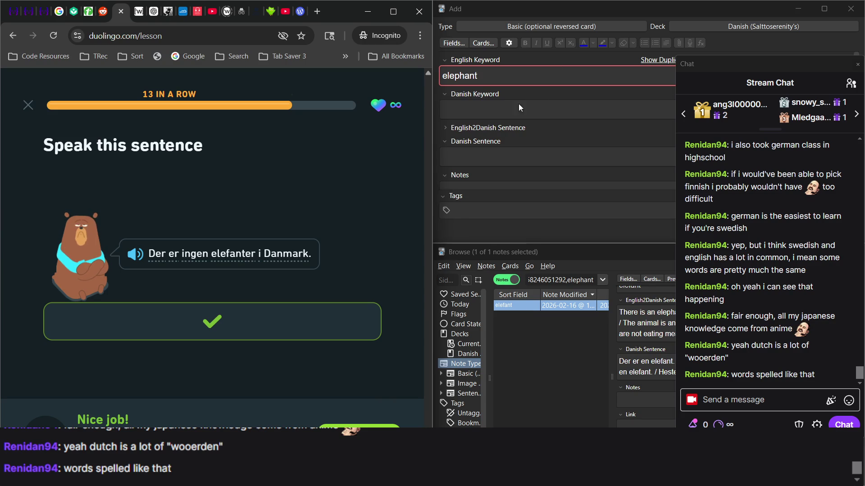
pyautogui.click(562, 281)
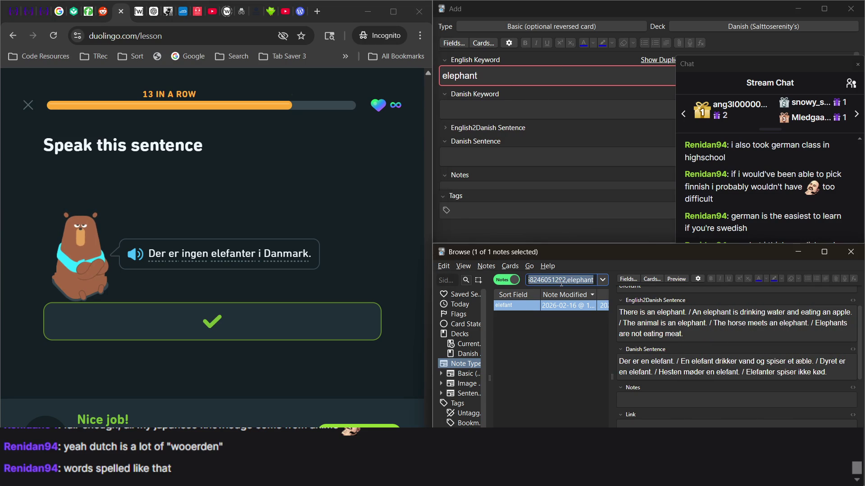
# Step: Append ' / There are no elephants in Denmark.' to the elefant note's English sentences
pyautogui.click(696, 337)
pyautogui.write('Y')
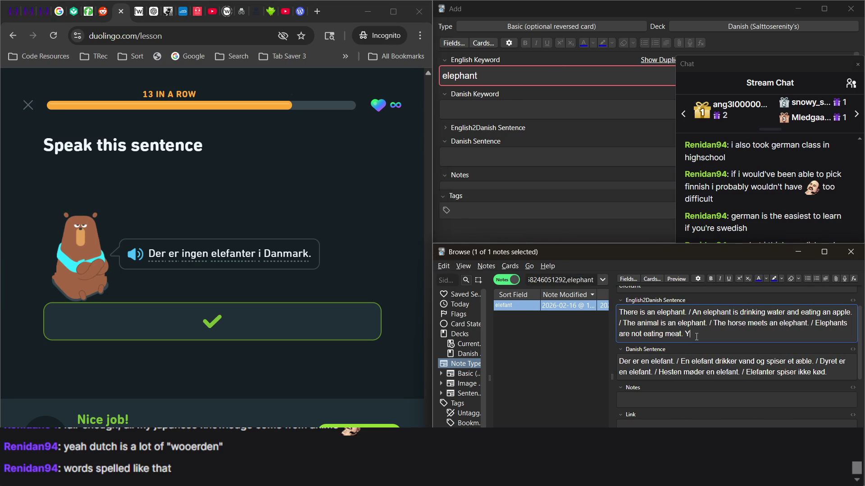
pyautogui.press('BackSpace')
pyautogui.write('/ There are no')
pyautogui.write('e are no e')
pyautogui.write('lepa')
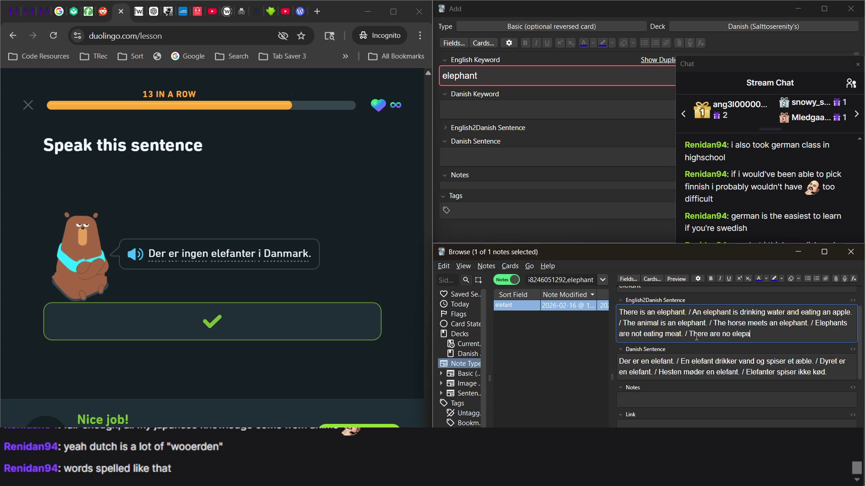
pyautogui.write('hants in ')
pyautogui.write('Denmark.')
# Step: Append 'Der er ingen elefanter i Danmark.' to the elefant note's Danish sentences
pyautogui.click(839, 374)
pyautogui.write('D')
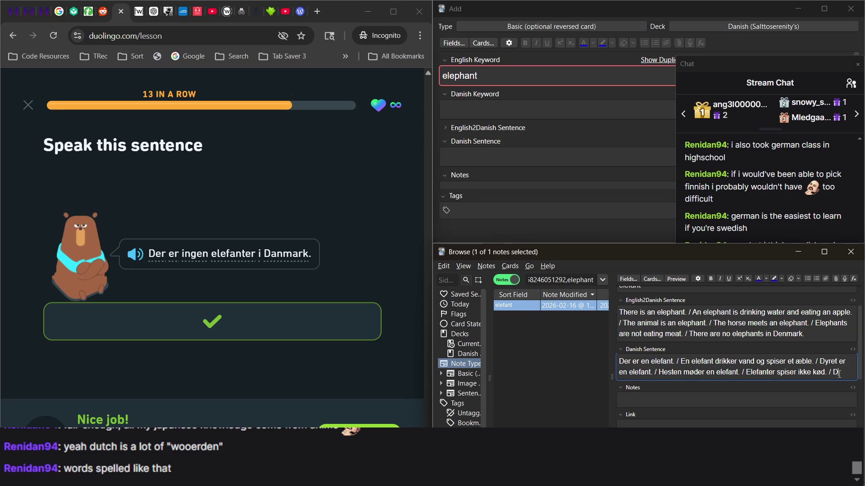
pyautogui.write('er er ingen ')
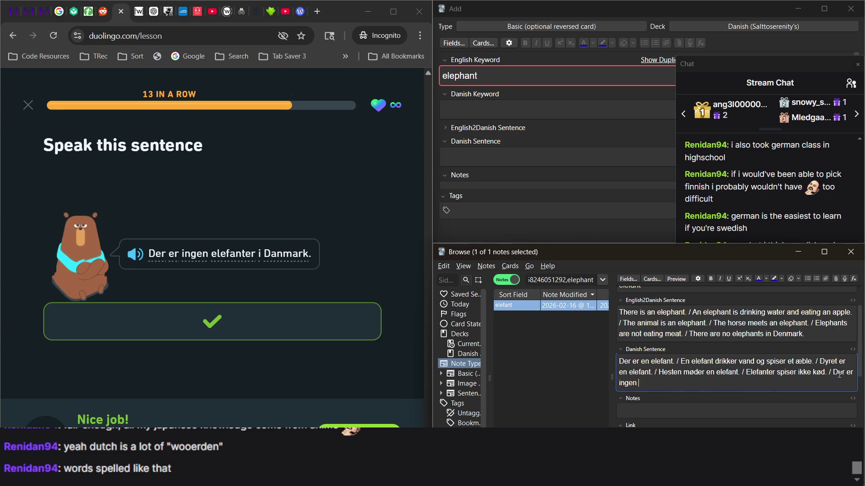
pyautogui.write('elefanter')
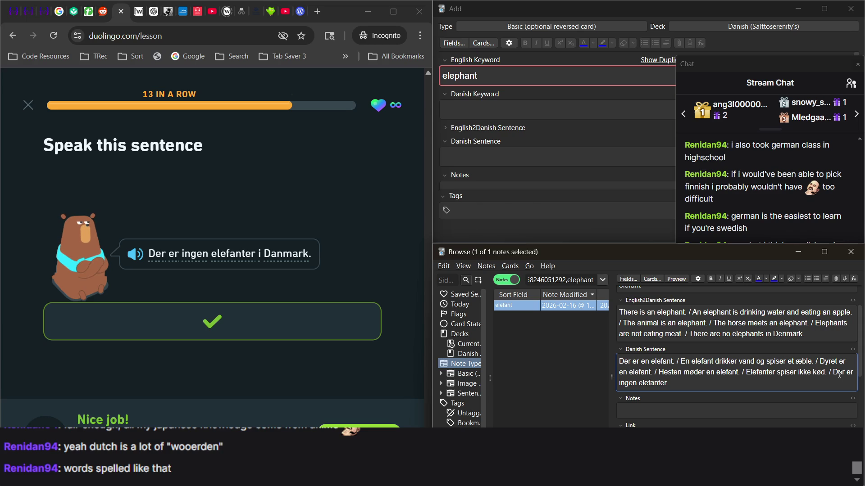
pyautogui.write('i FDanmark.')
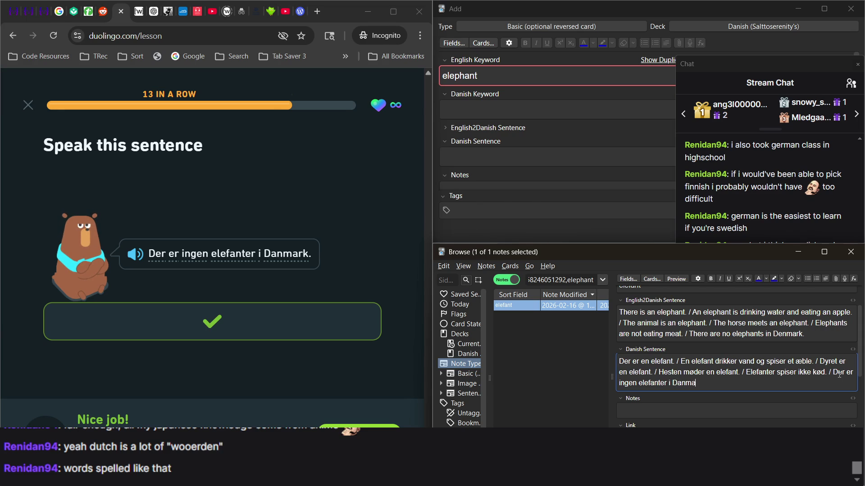
pyautogui.click(749, 197)
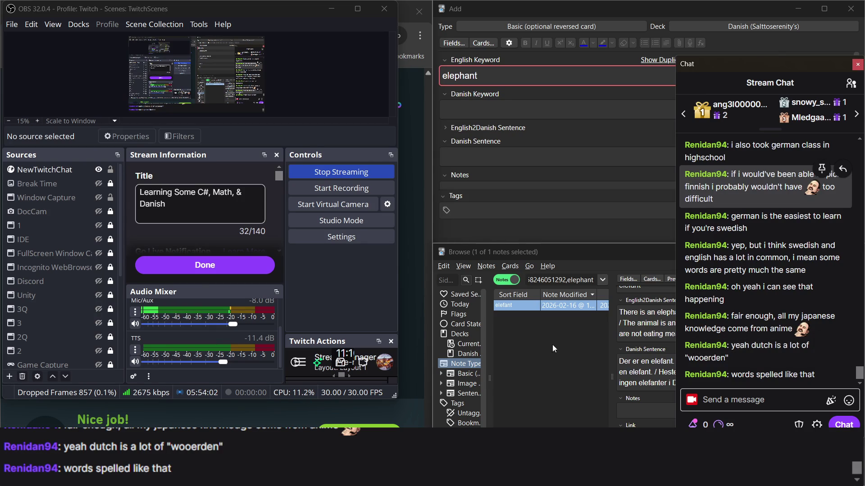
pyautogui.click(567, 412)
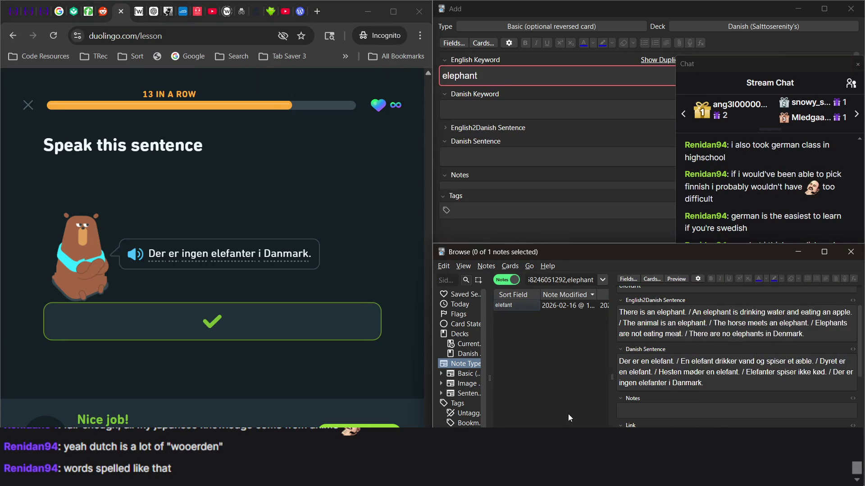
pyautogui.click(519, 306)
pyautogui.click(370, 267)
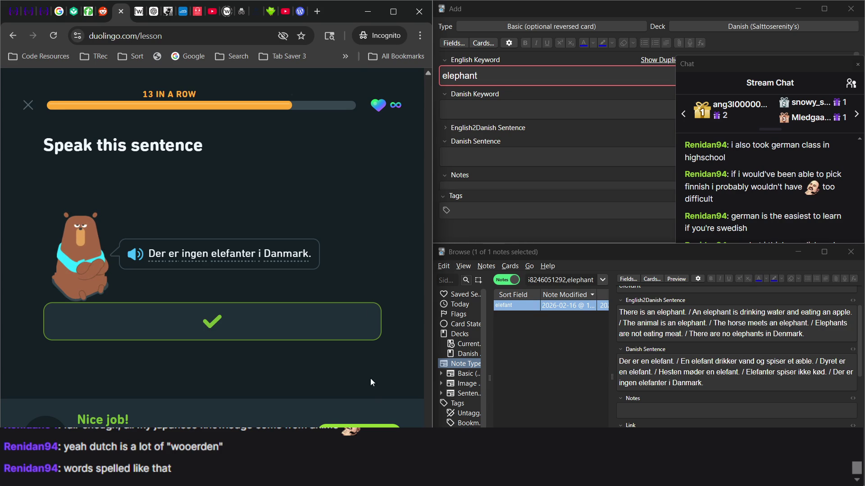
# Step: Build and check 'There are many wolves in Denmark' from the tiles, then glance at the chat
pyautogui.press('Return')
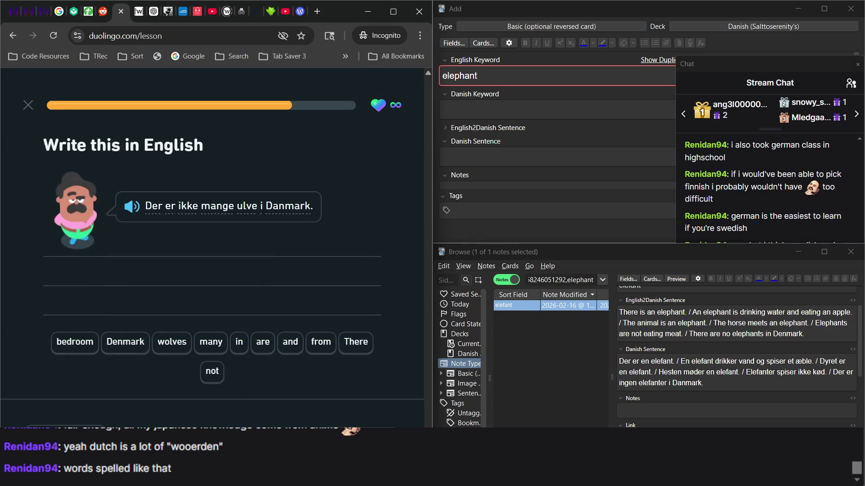
pyautogui.click(364, 350)
pyautogui.click(262, 343)
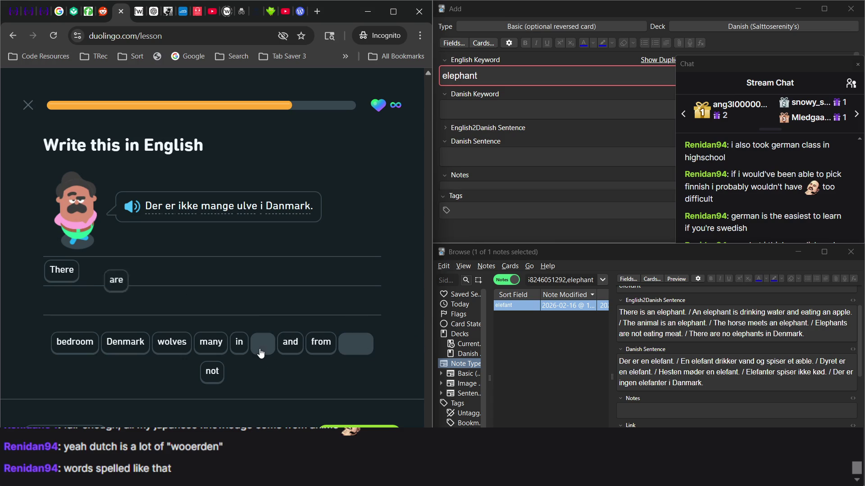
pyautogui.click(197, 350)
pyautogui.click(183, 352)
pyautogui.click(239, 343)
pyautogui.click(131, 348)
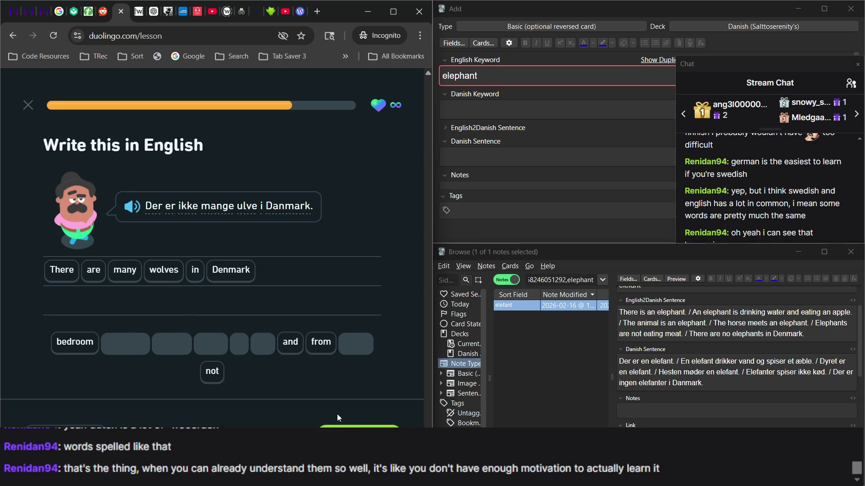
pyautogui.click(342, 426)
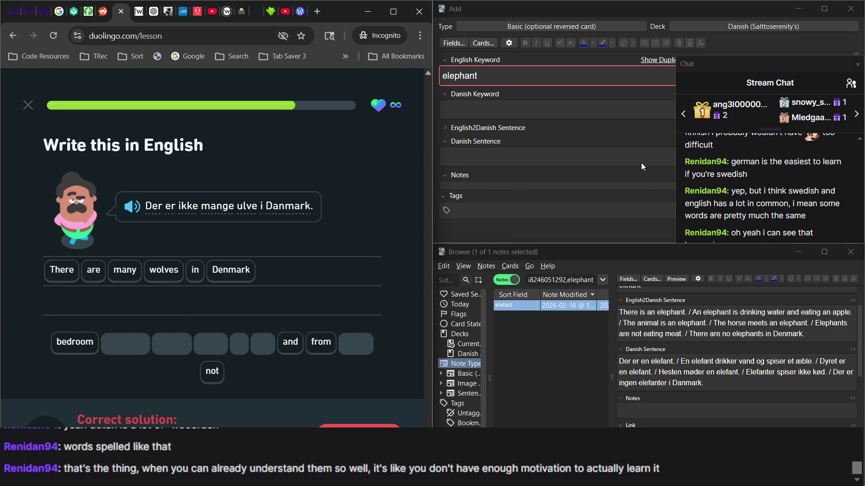
pyautogui.click(734, 189)
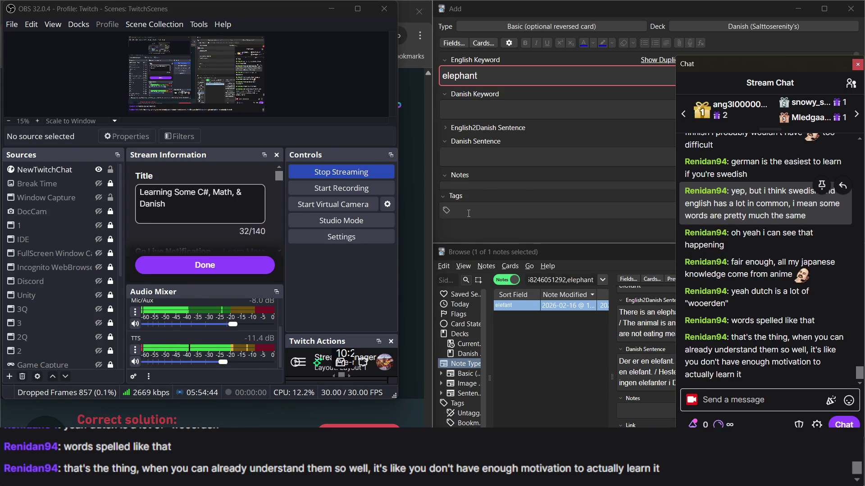
pyautogui.click(417, 210)
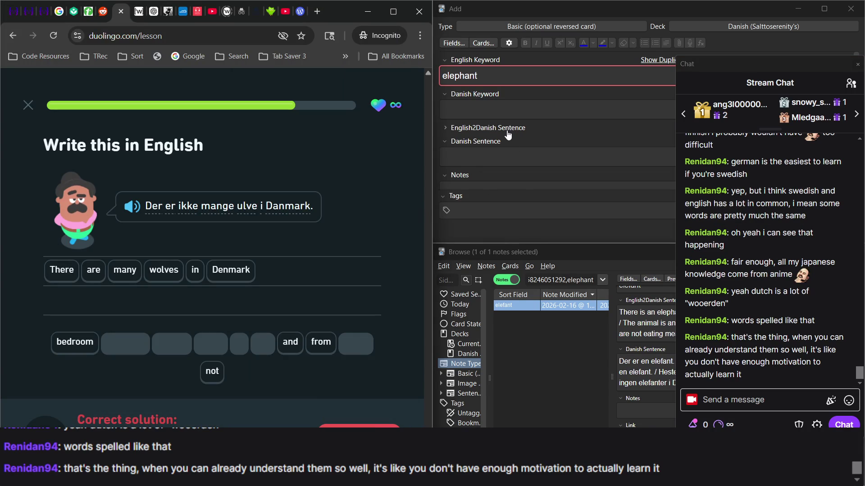
# Step: Look up the ulv note by searching 'ulve' in Anki's card browser
pyautogui.click(531, 74)
pyautogui.write('T')
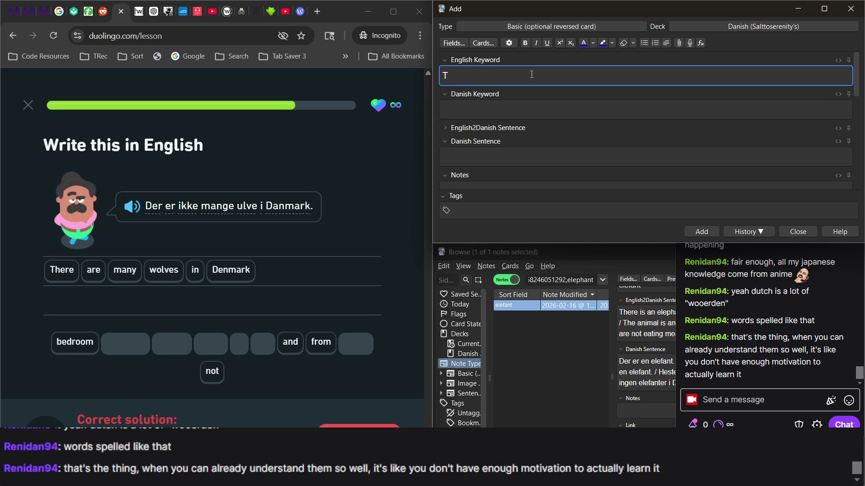
pyautogui.click(562, 281)
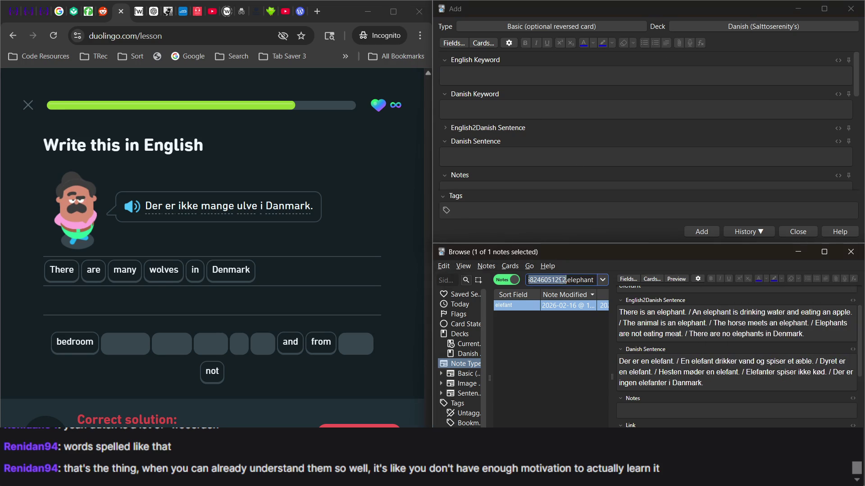
pyautogui.write('ulve')
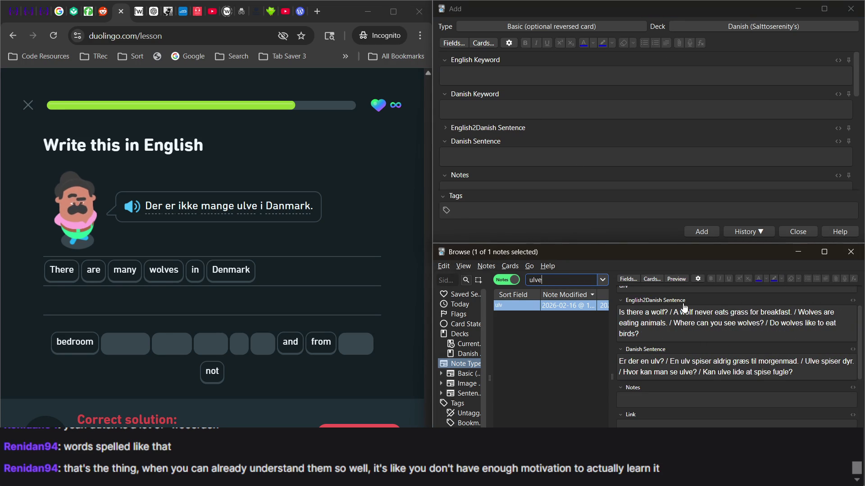
# Step: Append 'There are not many wolves in Denmark.' and begin the Danish 'Der er ikke mange ulve i Danmark'
pyautogui.click(657, 337)
pyautogui.write('not')
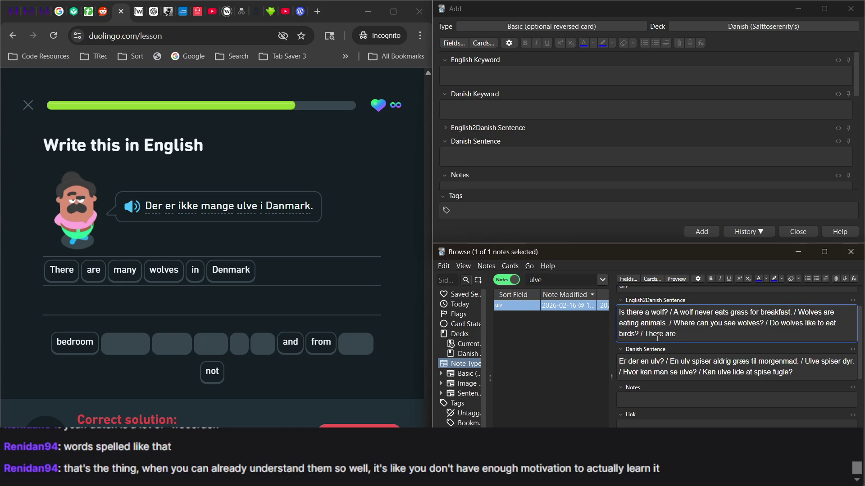
pyautogui.write(' many wolves in ')
pyautogui.write('Denmark.')
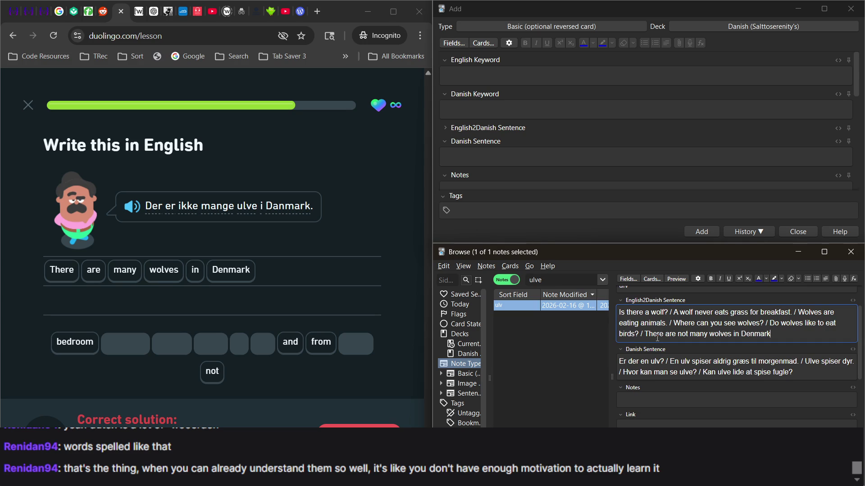
pyautogui.press('Tab')
pyautogui.write('/')
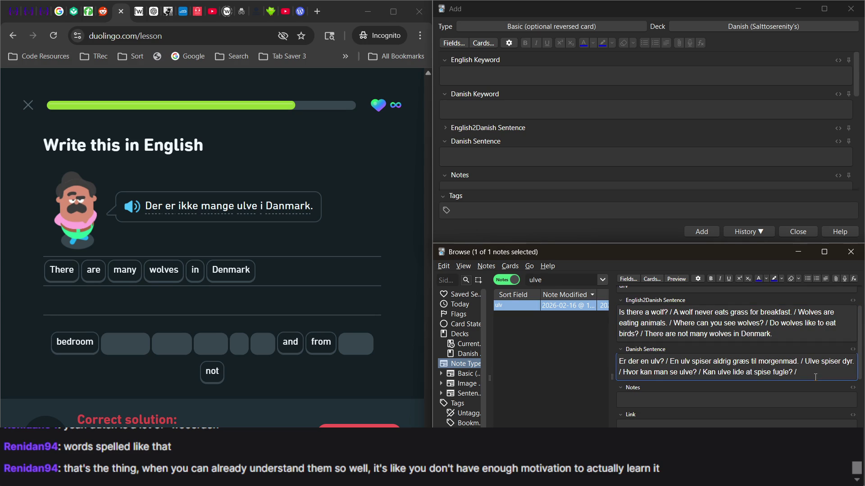
pyautogui.write('Der er ikke mange ilve')
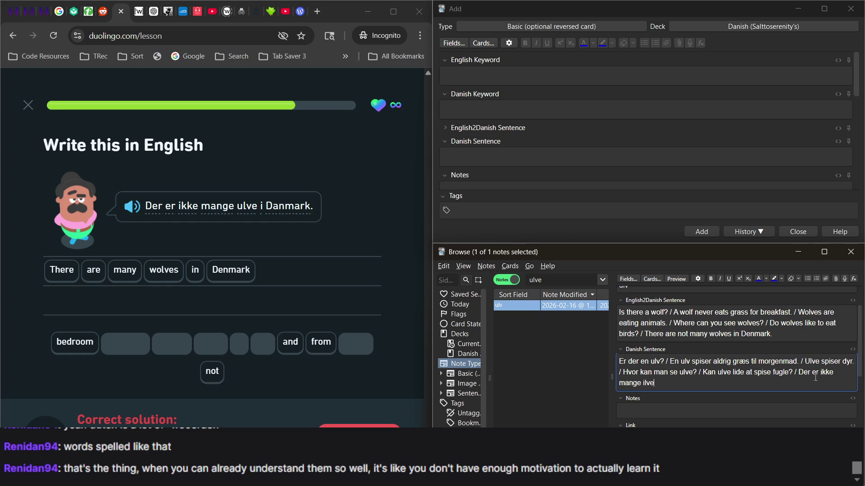
pyautogui.press('BackSpace')
pyautogui.press('BackSpace')
pyautogui.press('BackSpace')
pyautogui.press('BackSpace')
pyautogui.write('ulve i Dan')
pyautogui.write('mark.')
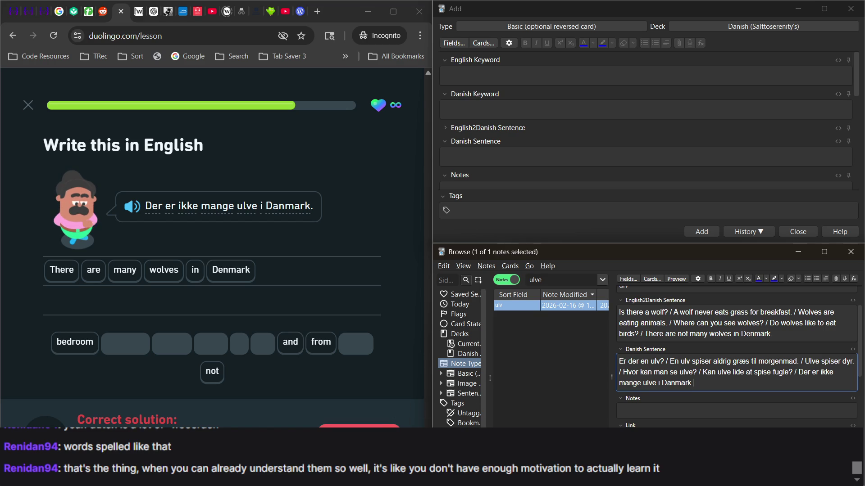
# Step: Continue, then answer with the tiles Hvor, skal, du, tage, hen and check it
pyautogui.click(359, 425)
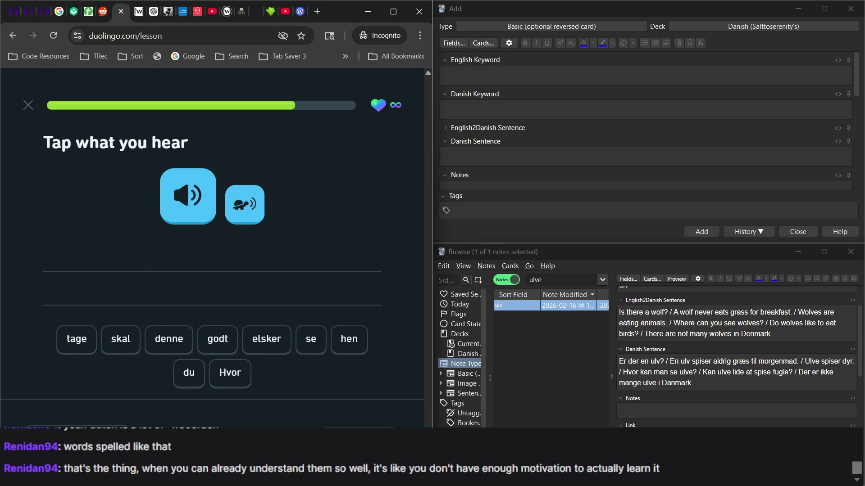
pyautogui.click(229, 374)
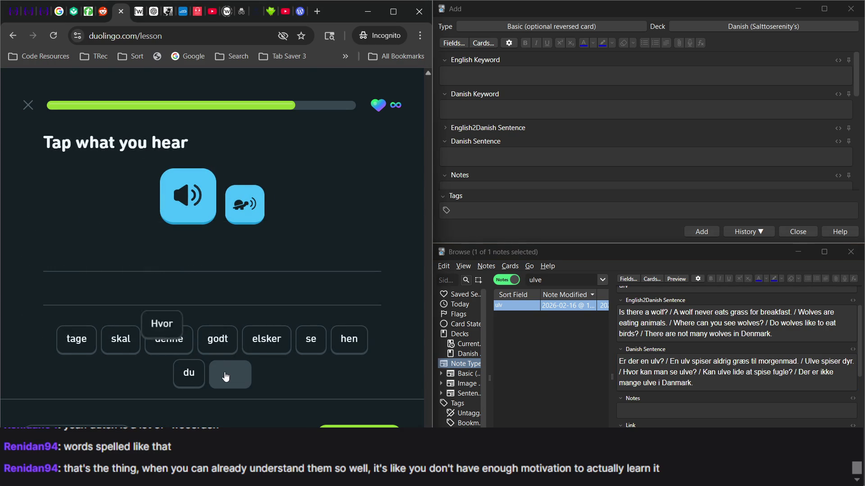
pyautogui.click(107, 345)
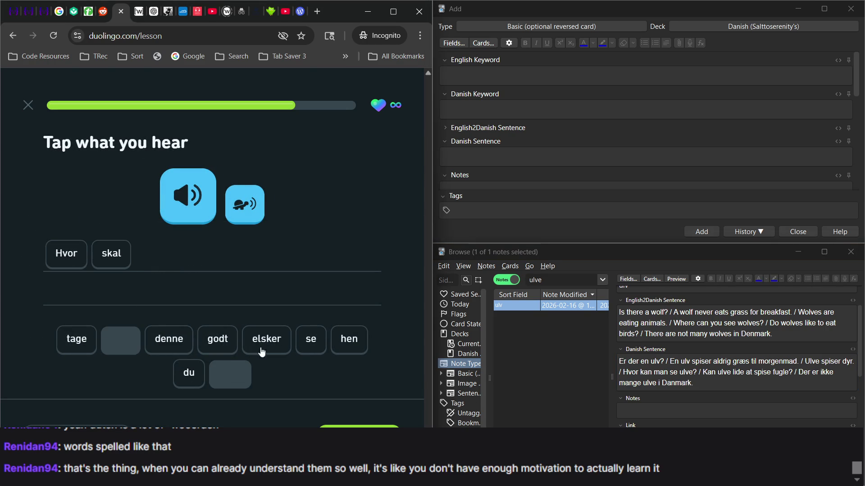
pyautogui.click(189, 376)
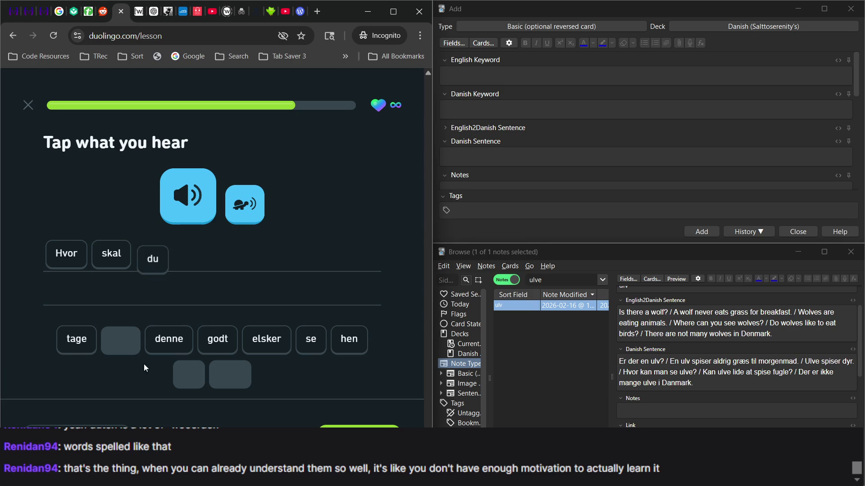
pyautogui.click(69, 350)
pyautogui.click(345, 342)
pyautogui.press('Return')
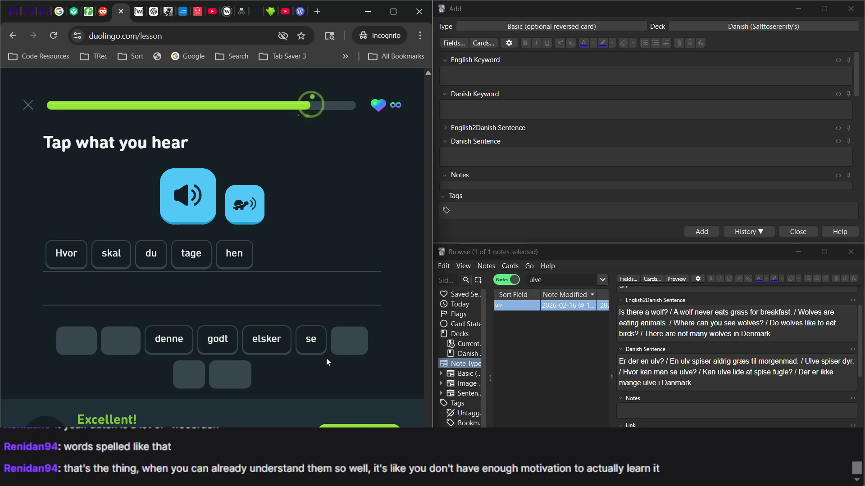
pyautogui.click(558, 281)
# Step: Search 'hen' and append 'Where should you go?' to the hen note's English sentences
pyautogui.write('hen')
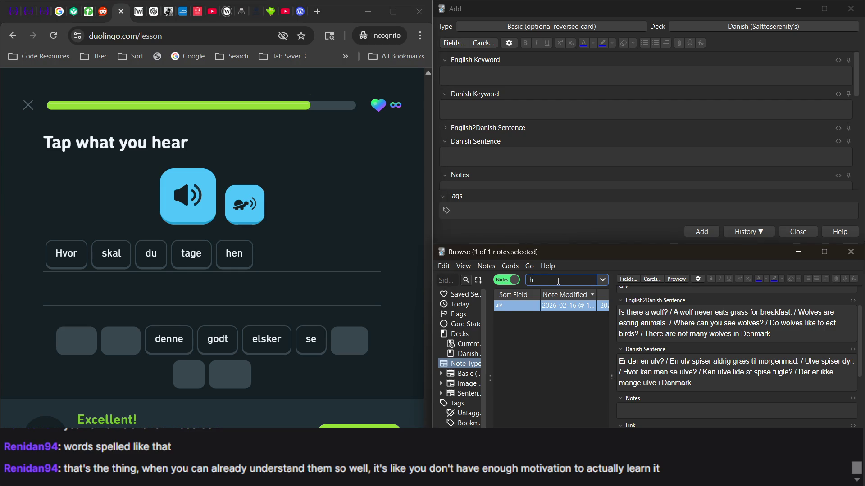
pyautogui.press('Return')
pyautogui.scroll(-15, 541, 382)
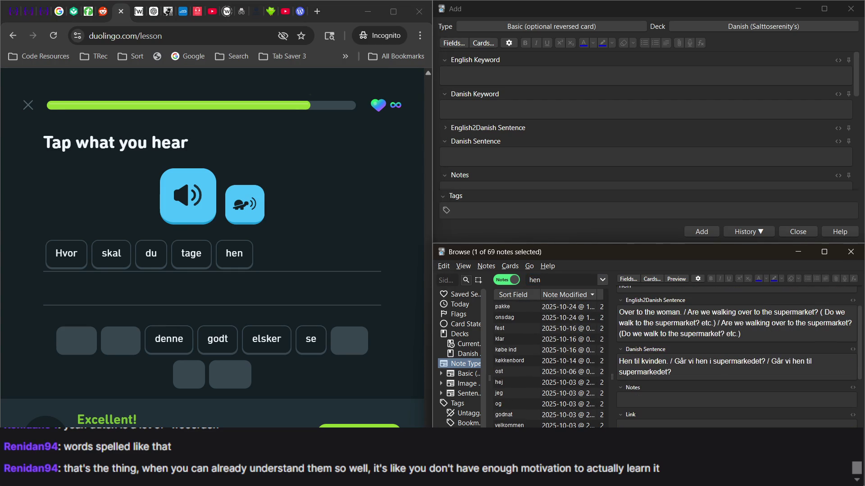
pyautogui.scroll(1, 665, 359)
pyautogui.scroll(-5, 664, 359)
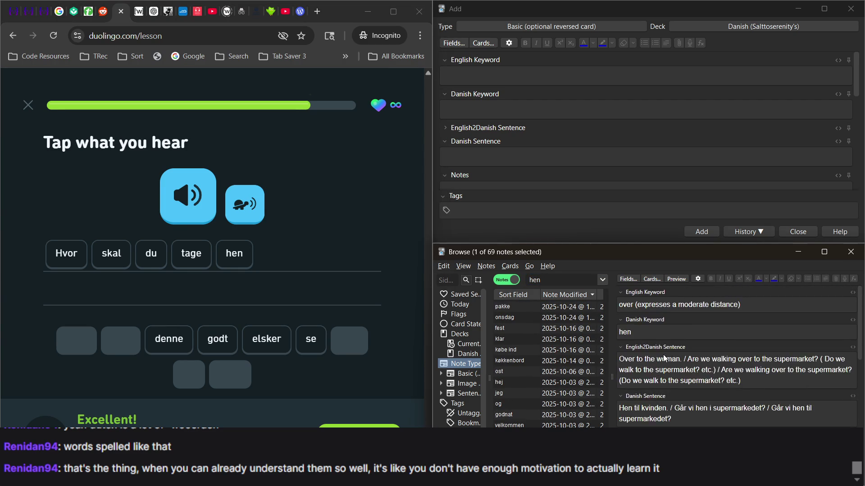
pyautogui.scroll(5, 663, 355)
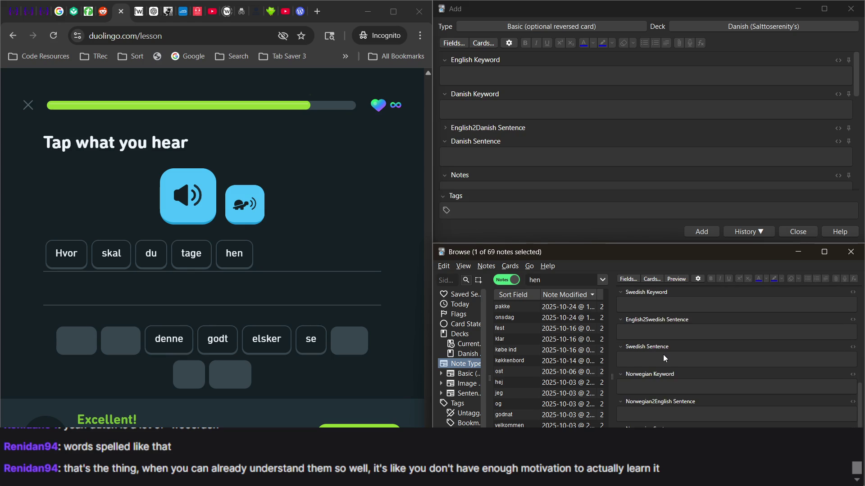
pyautogui.click(773, 386)
pyautogui.write('Where sh')
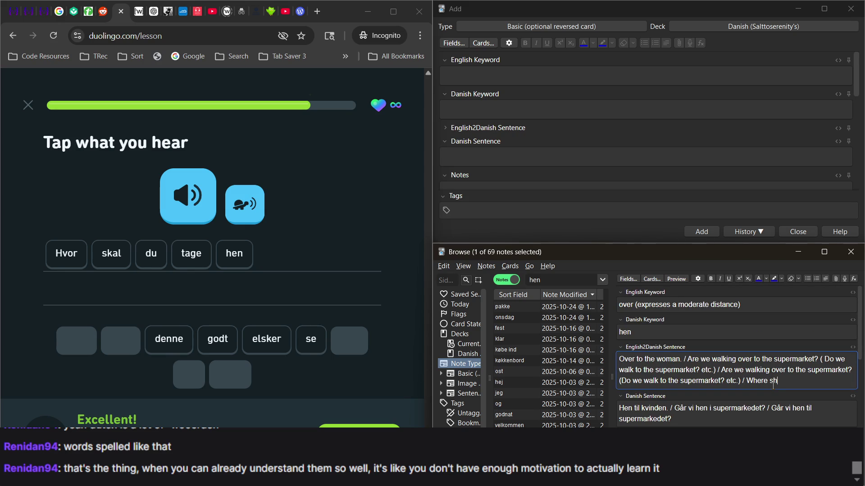
pyautogui.write('yougo')
pyautogui.write('?')
# Step: Check the stream chat twice, then bring the hen note's editor back into view
pyautogui.scroll(-2, 773, 386)
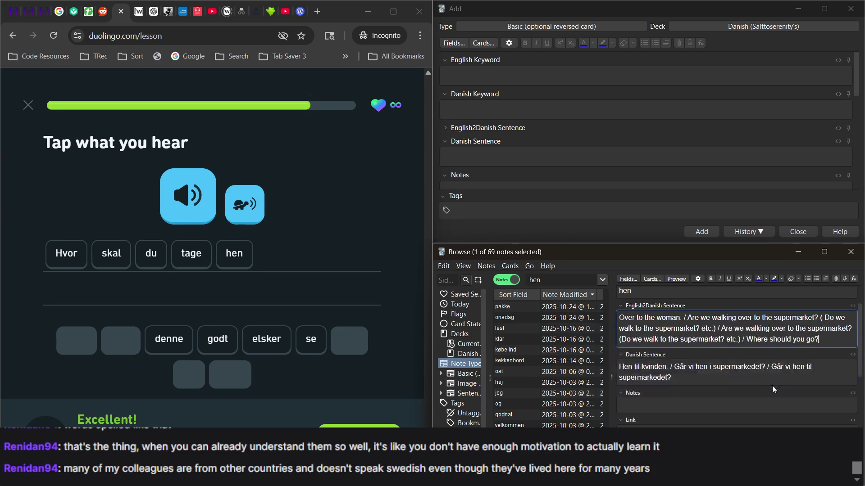
pyautogui.hotkey('alt', 'Tab')
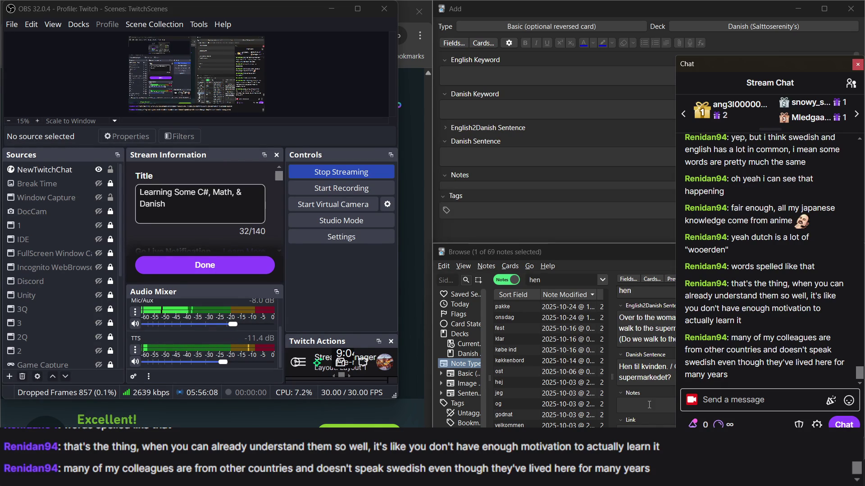
pyautogui.moveTo(741, 264)
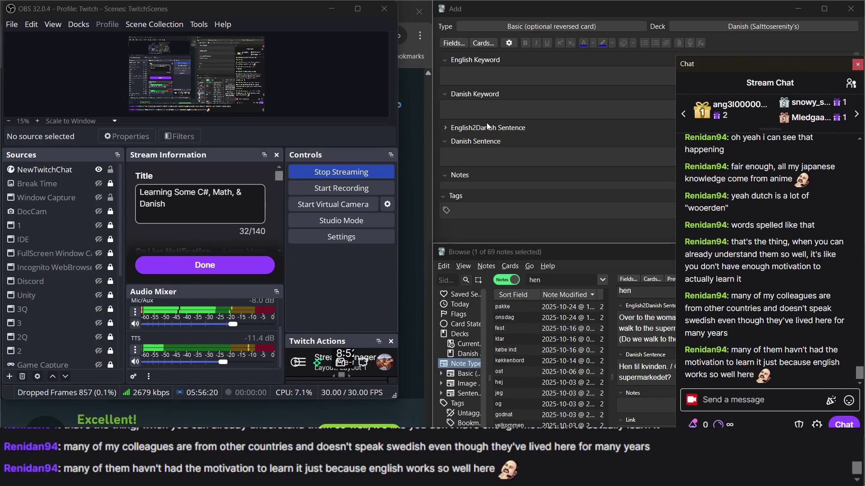
pyautogui.click(409, 187)
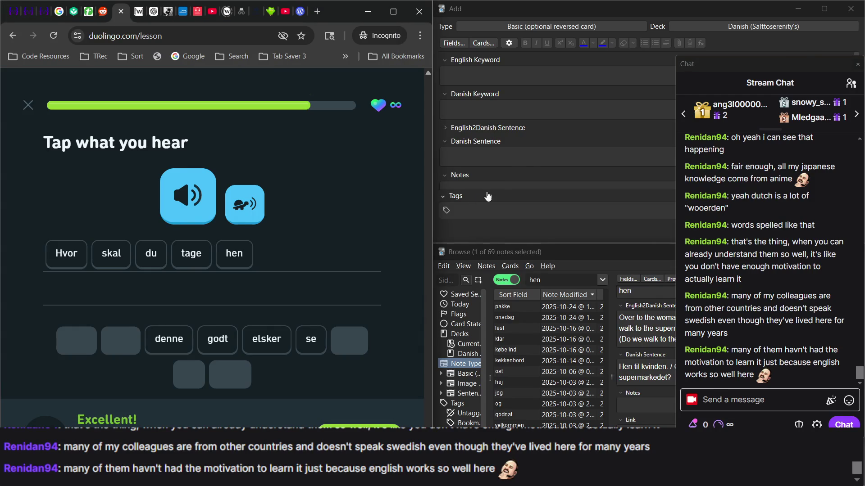
pyautogui.click(521, 173)
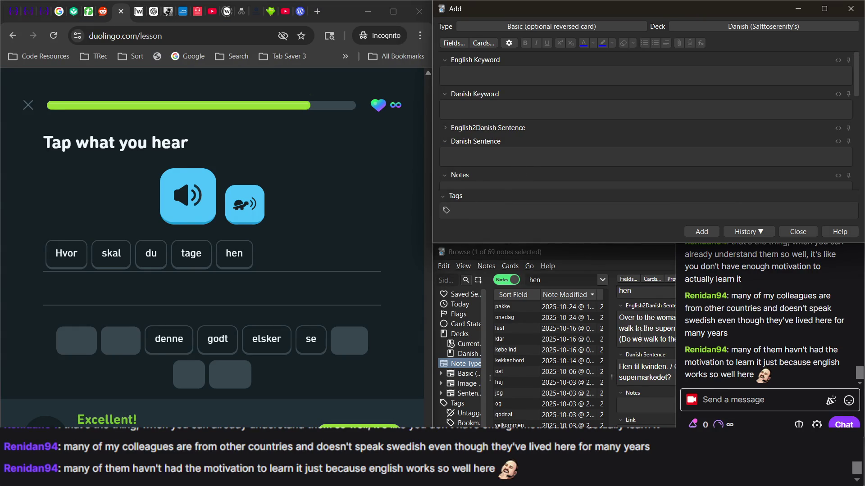
pyautogui.click(641, 333)
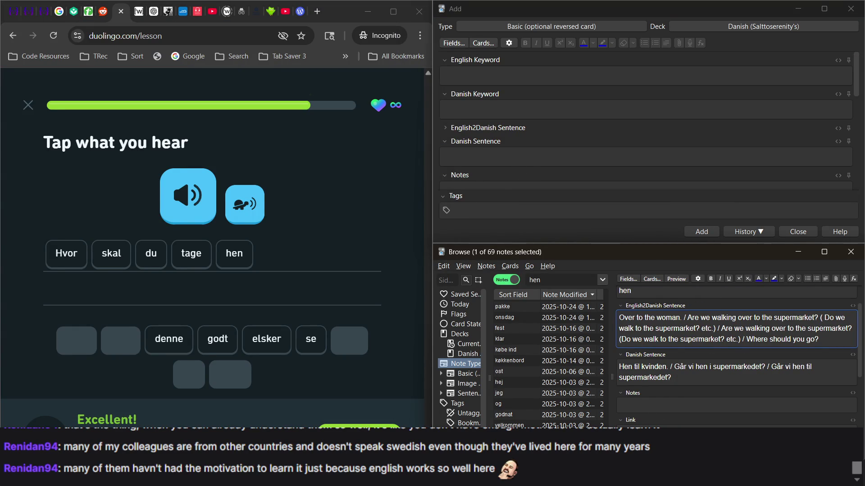
pyautogui.hotkey('alt', 'Tab')
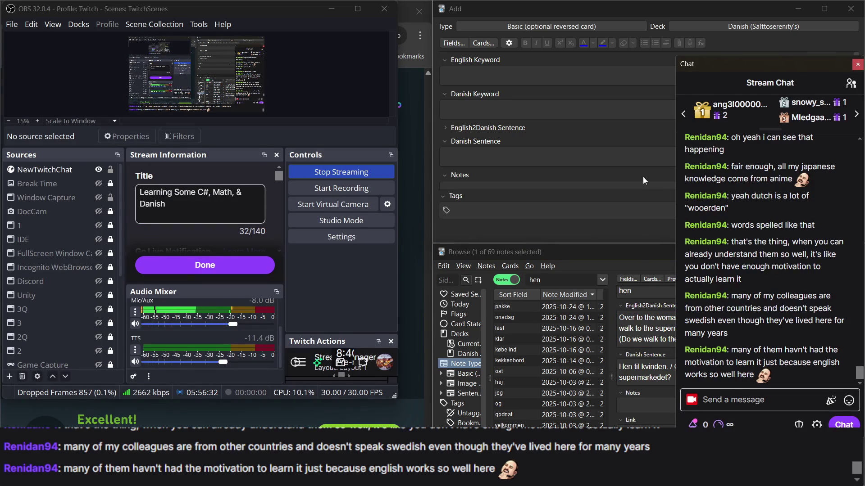
pyautogui.click(414, 213)
pyautogui.click(524, 172)
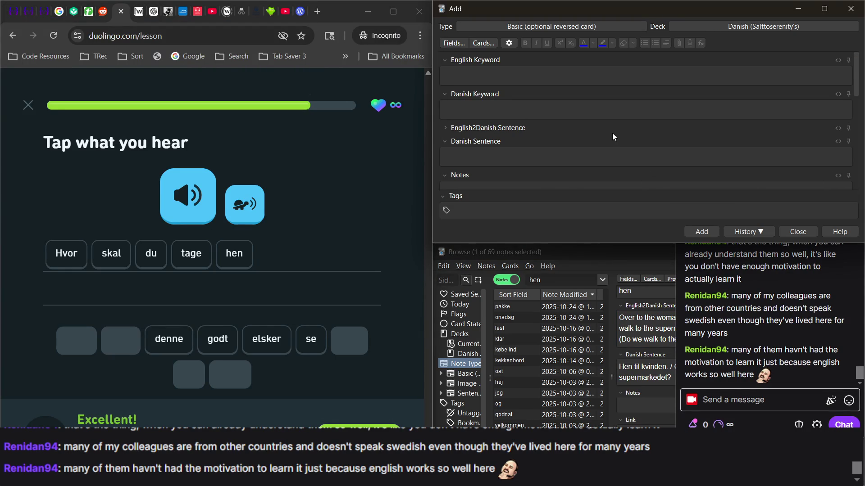
pyautogui.scroll(-2, 612, 133)
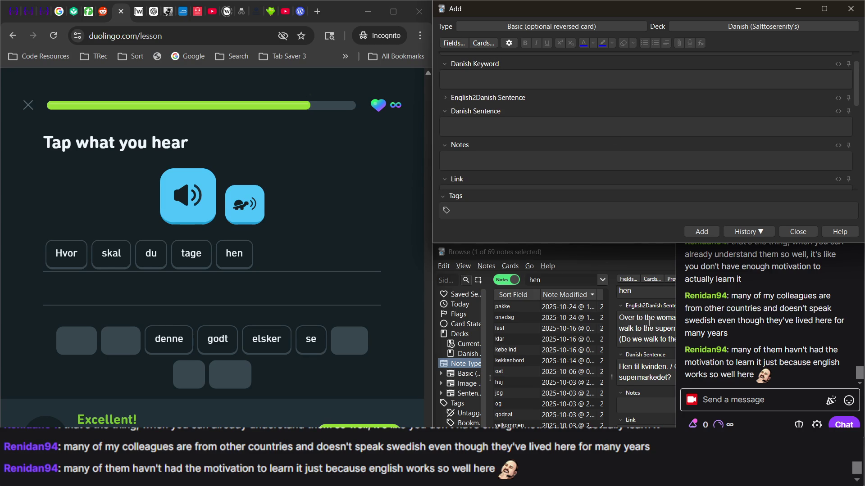
pyautogui.click(648, 321)
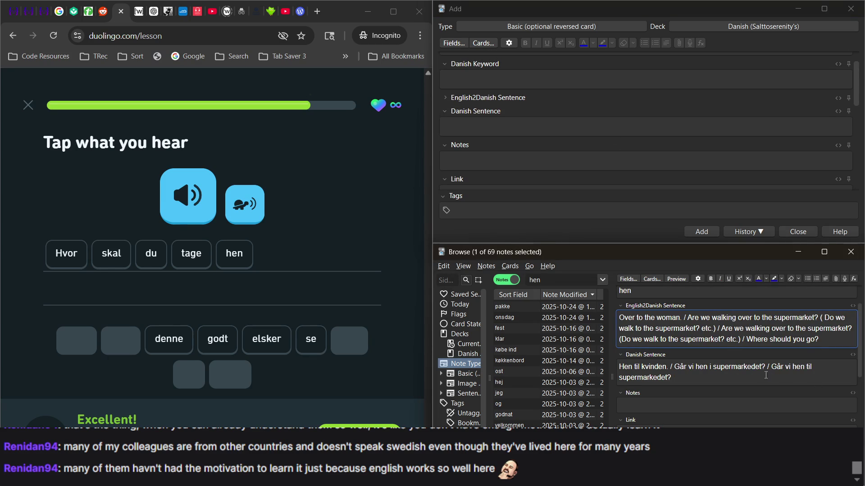
# Step: Start a Danish example 'Hvor' at the end of the hen note's Danish sentences, checking chat meanwhile
pyautogui.click(752, 377)
pyautogui.write('/ Hv')
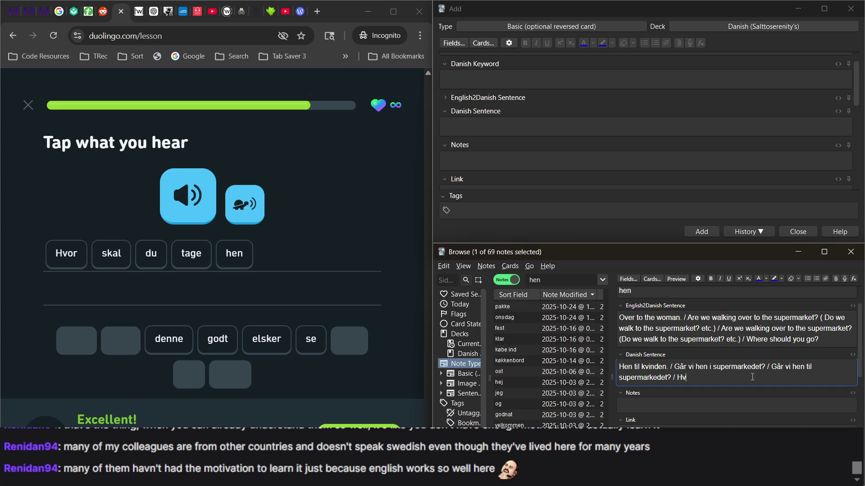
pyautogui.write('ot')
pyautogui.write('or')
pyautogui.hotkey('alt', 'Tab')
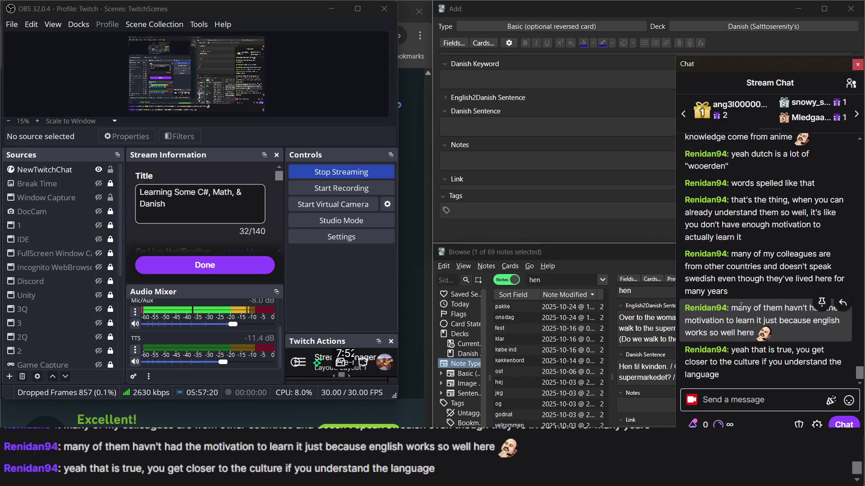
pyautogui.click(418, 121)
pyautogui.click(532, 161)
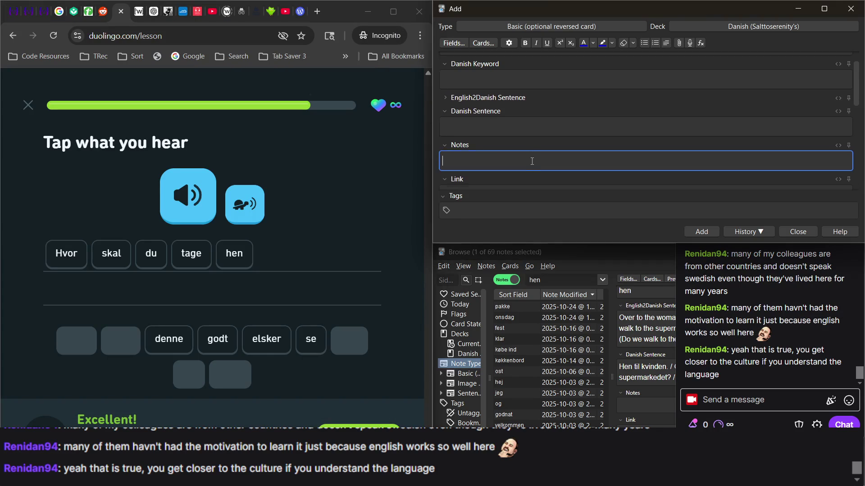
# Step: Open the pakke note from the card browser's list
pyautogui.click(596, 253)
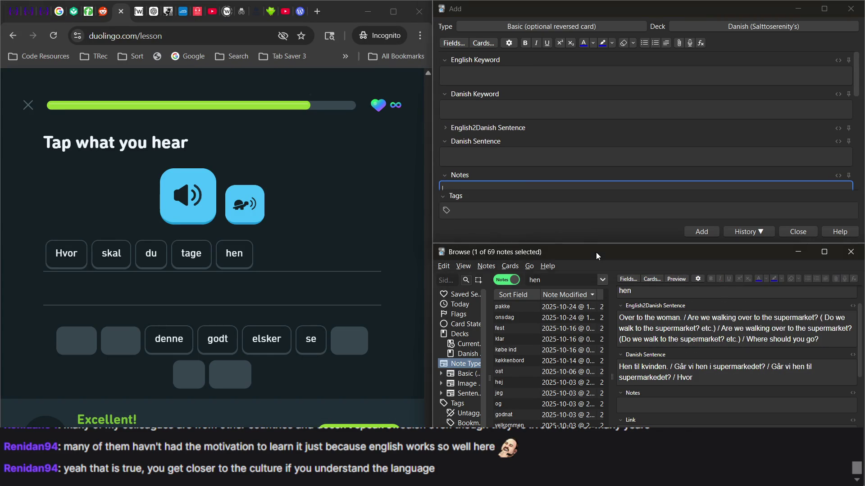
pyautogui.click(564, 309)
pyautogui.click(663, 124)
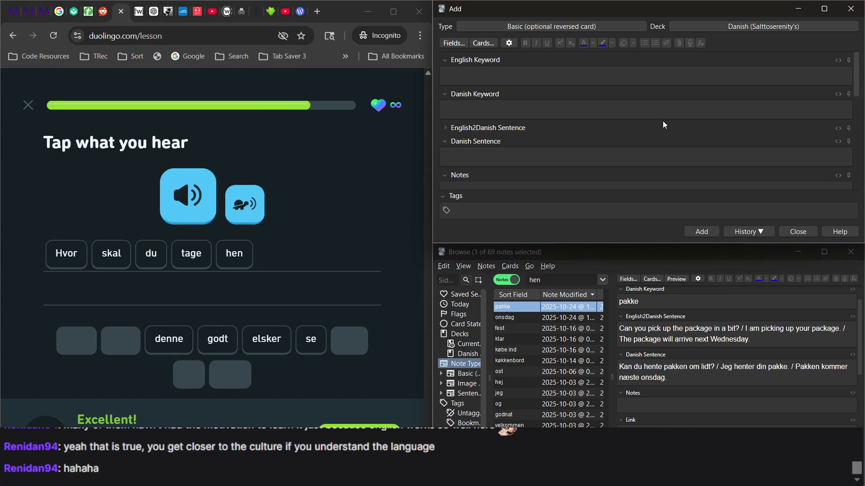
# Step: List notes of every note type in the card browser beside the Duolingo lesson
pyautogui.hotkey('alt', 'Tab')
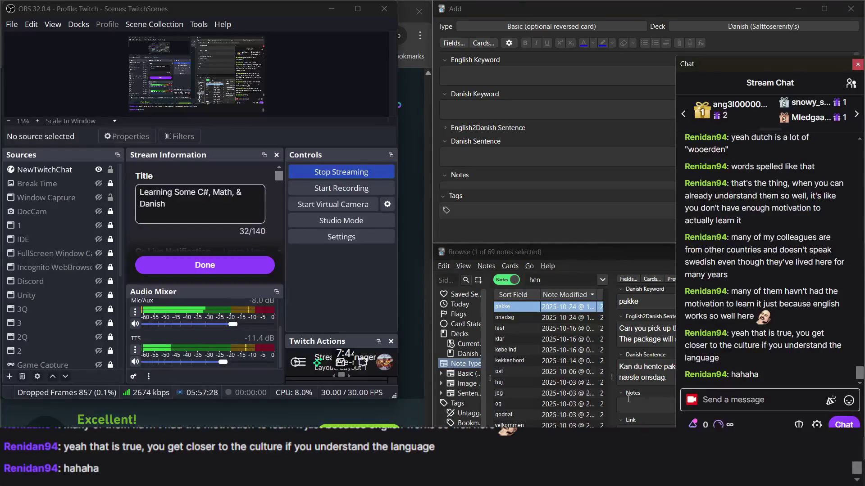
pyautogui.click(583, 254)
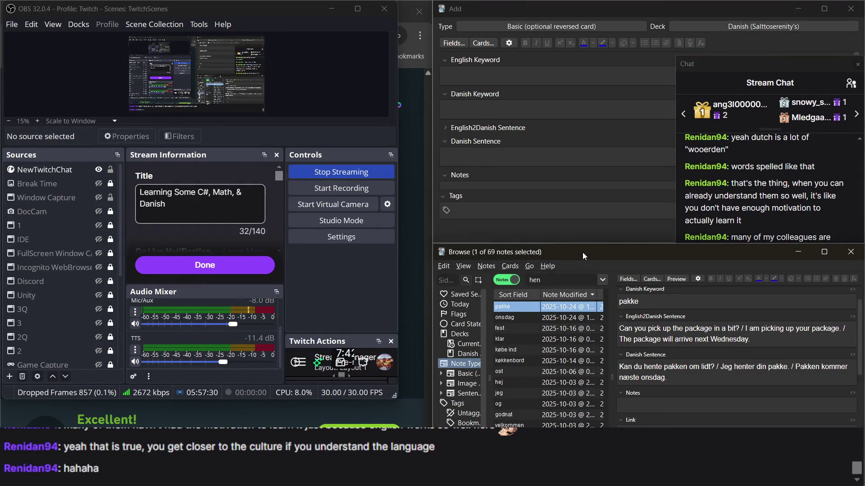
pyautogui.click(464, 365)
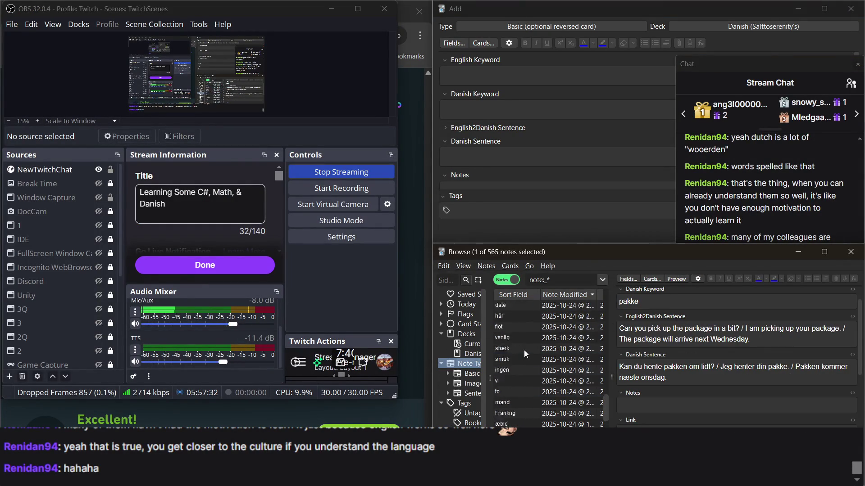
pyautogui.scroll(5, 523, 350)
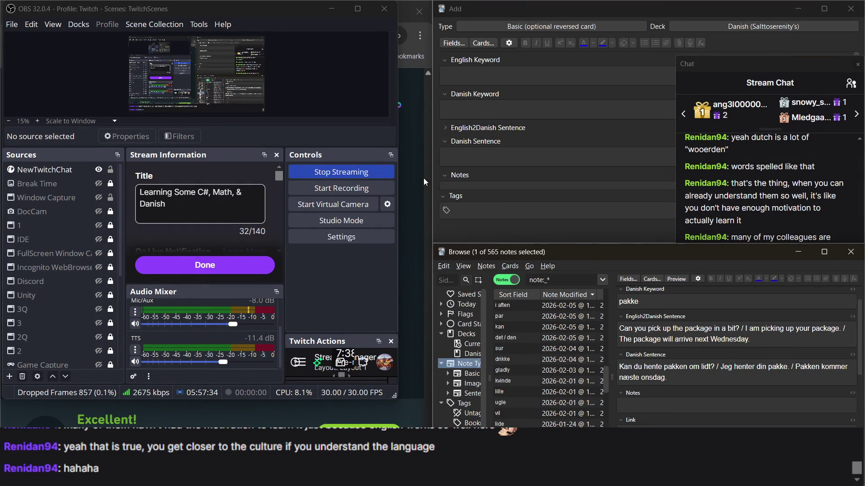
pyautogui.click(409, 184)
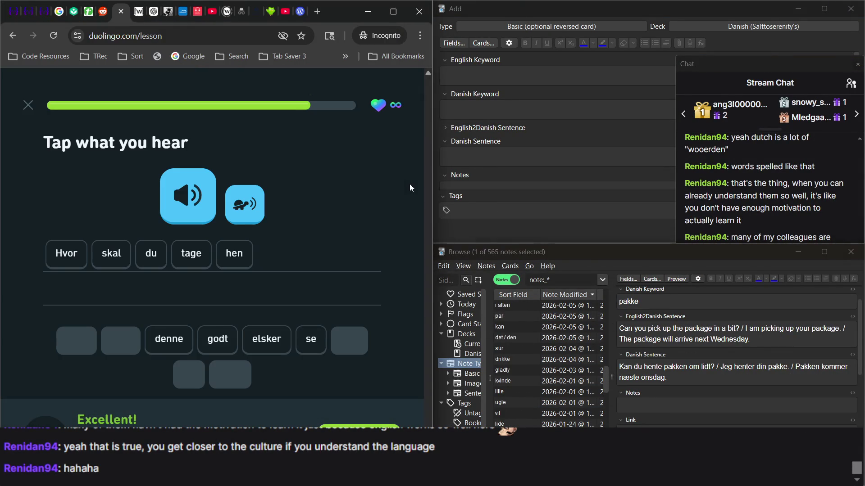
# Step: Search the browser for 'tage', then refine the search to 'tage hen'
pyautogui.click(563, 280)
pyautogui.write('ta')
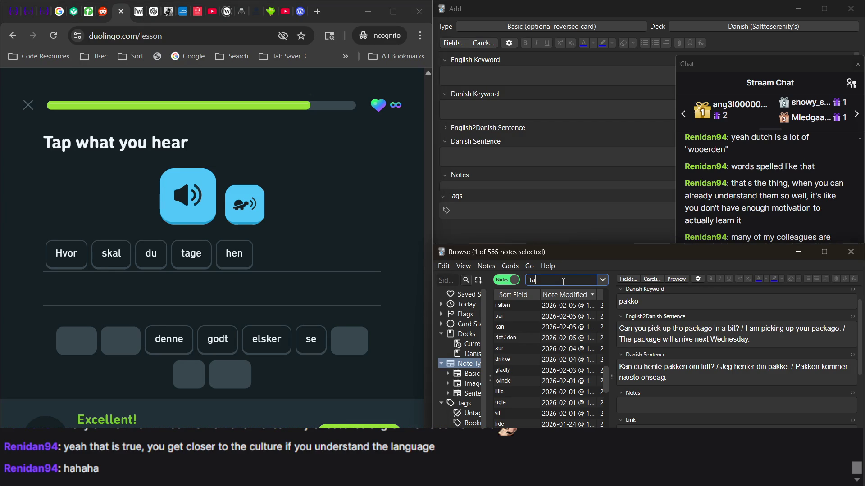
pyautogui.write('ge')
pyautogui.press('Return')
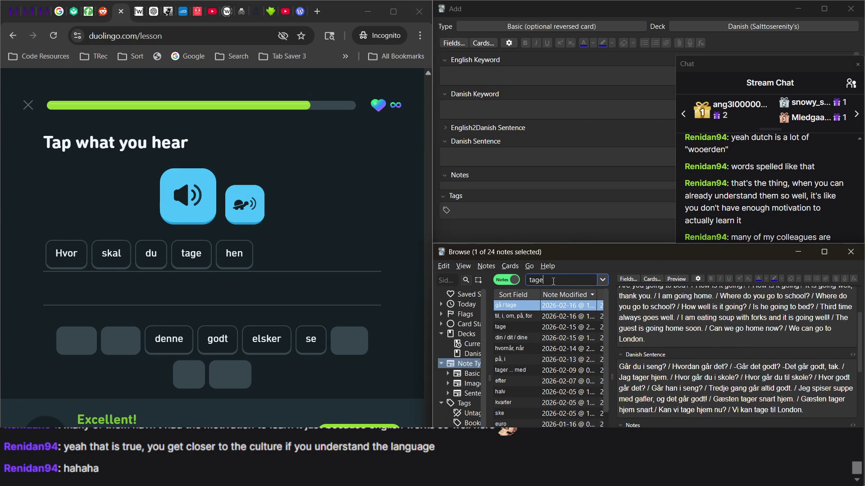
pyautogui.doubleClick(558, 282)
pyautogui.press('BackSpace')
pyautogui.write('rag')
pyautogui.press('BackSpace')
pyautogui.press('BackSpace')
pyautogui.press('BackSpace')
pyautogui.write('tage hen')
pyautogui.press('Return')
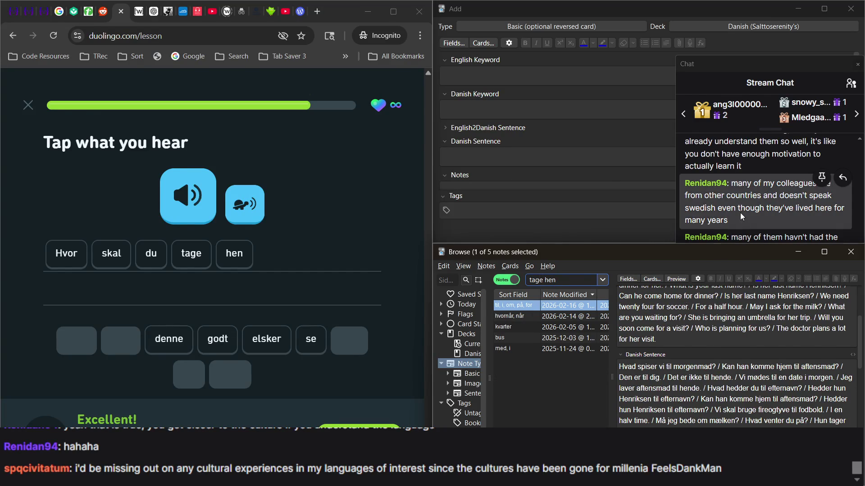
# Step: Open the 'til, i, om, på, for' note from the results
pyautogui.click(740, 212)
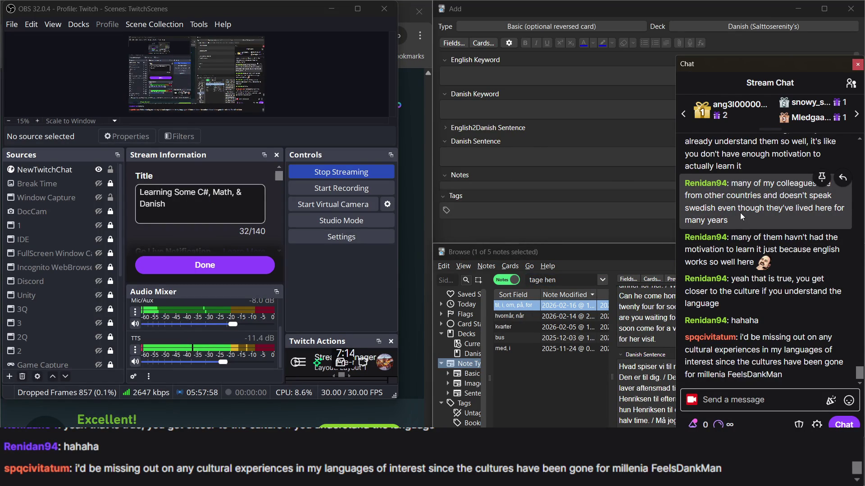
pyautogui.click(569, 400)
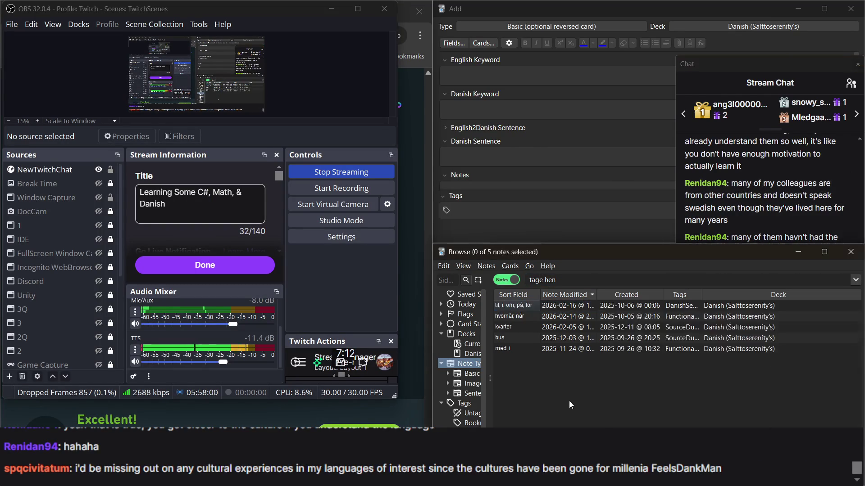
pyautogui.click(586, 306)
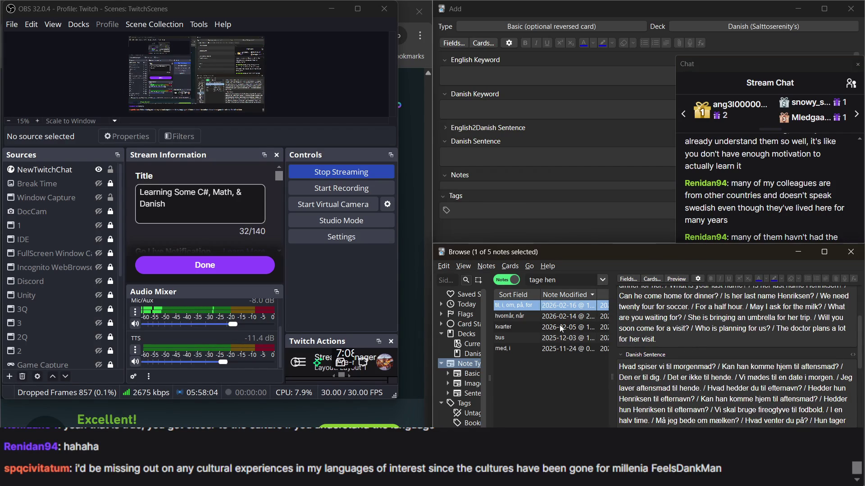
# Step: Search for 'hen' to list its 69 notes and open the hen note
pyautogui.click(560, 282)
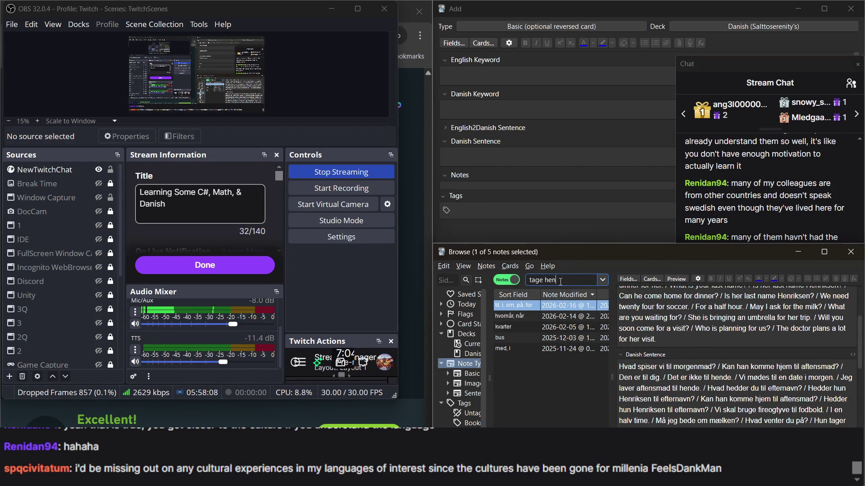
pyautogui.hotkey('ctrl', 'a')
pyautogui.write('hen')
pyautogui.press('Return')
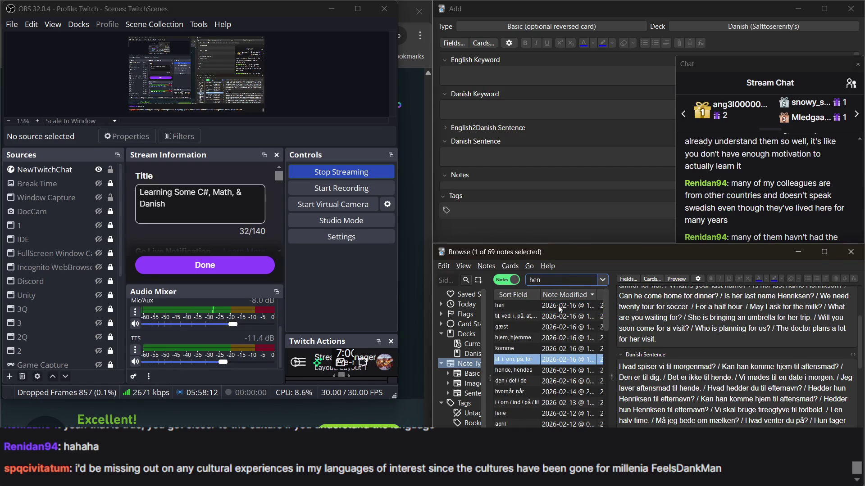
pyautogui.click(558, 306)
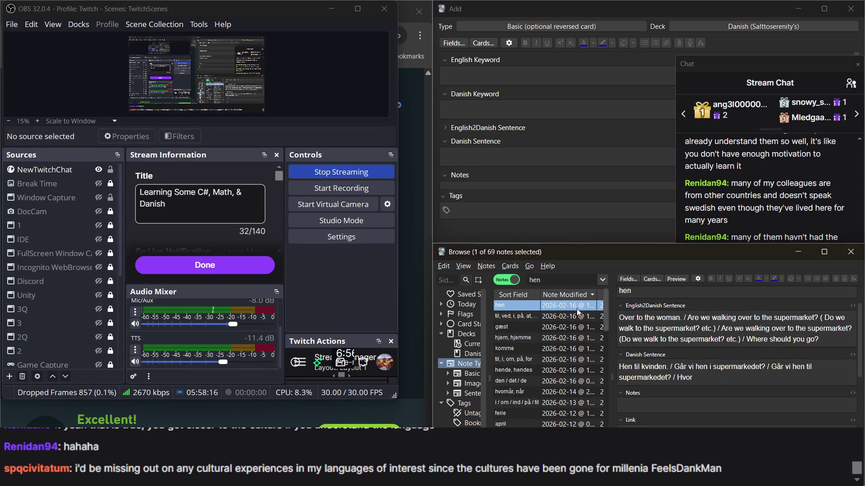
# Step: Type 'skal di' after 'Hvor' in the hen note's Danish Sentence field
pyautogui.click(404, 249)
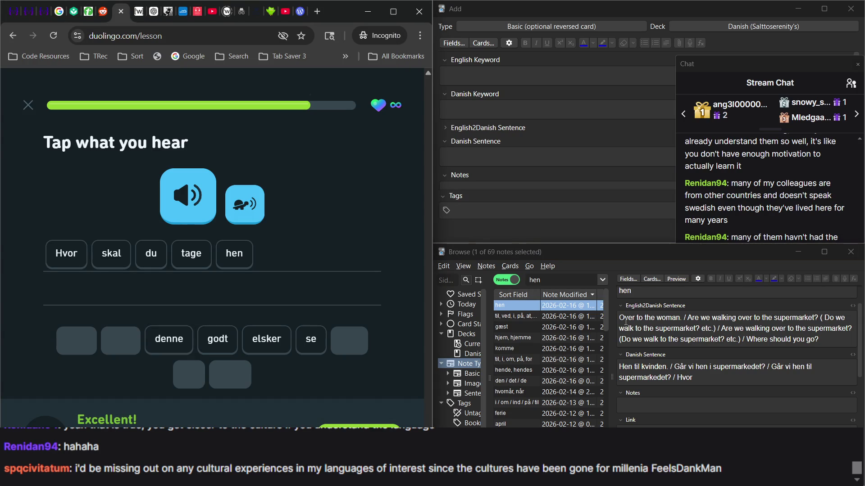
pyautogui.click(703, 380)
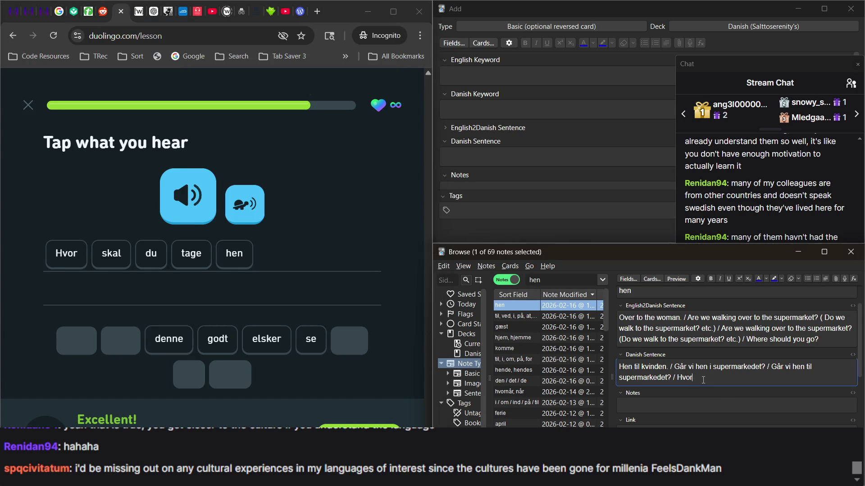
pyautogui.write(' skal di')
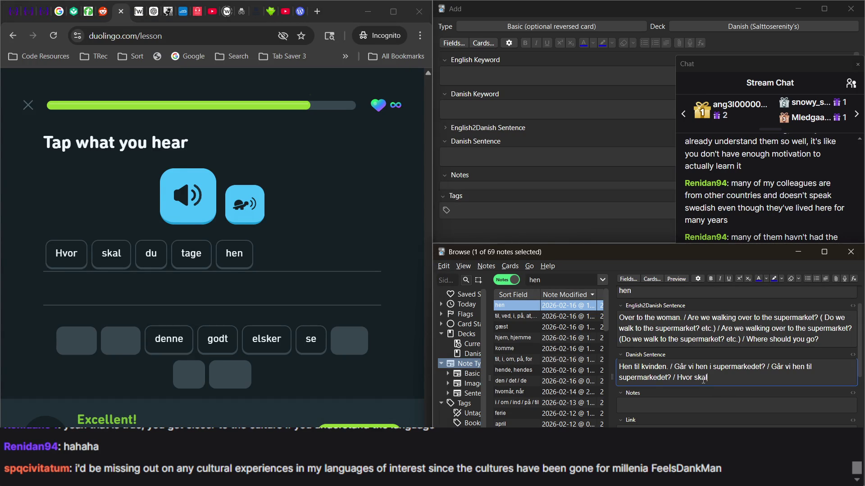